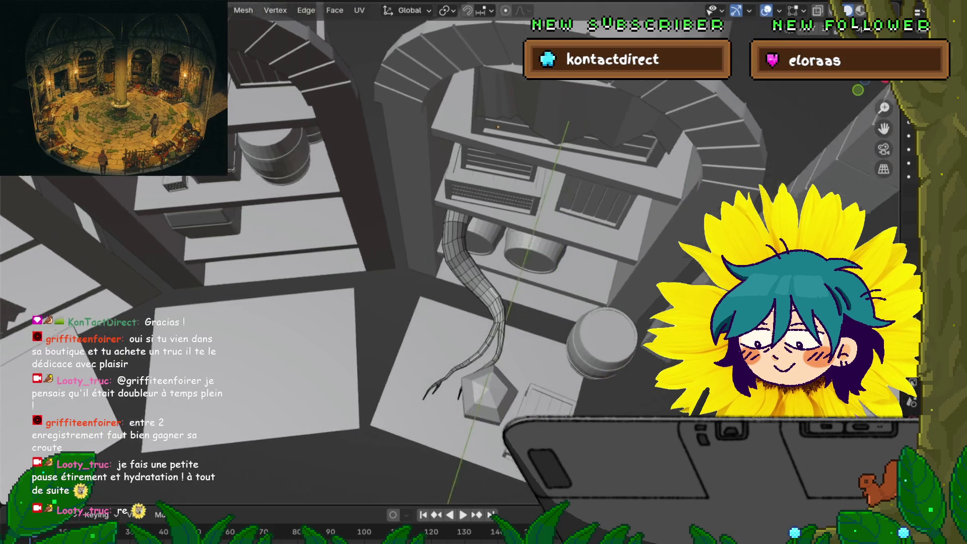
With proportional editing on, move the tube vertices along Z with a soft falloff and confirm.
shift+middle_drag(484, 272, 416, 253)
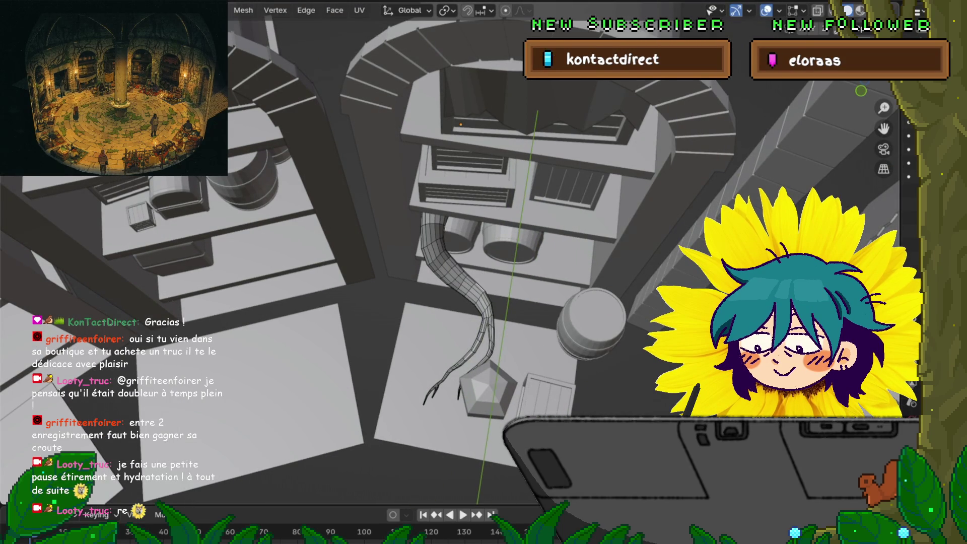
key(o)
key(g)
key(z)
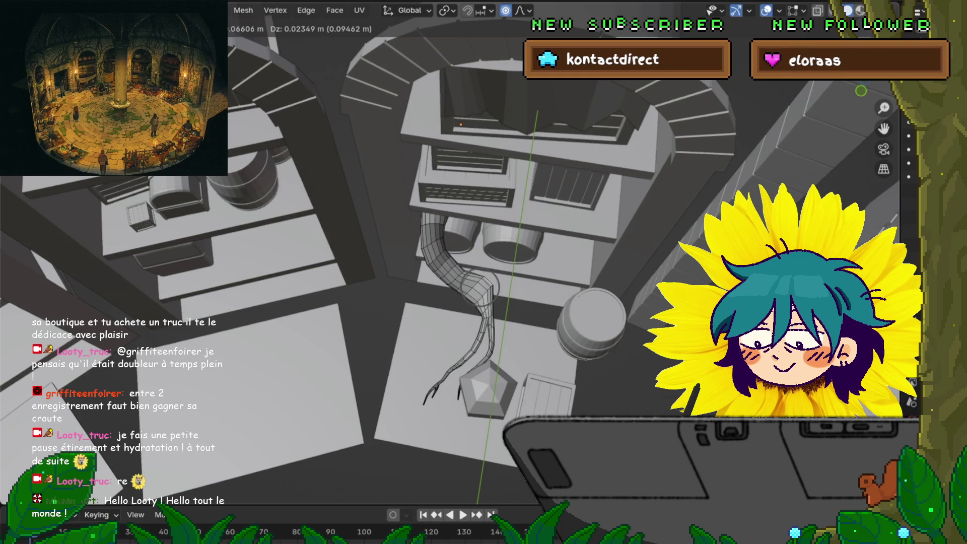
scroll(480, 291, down, 3)
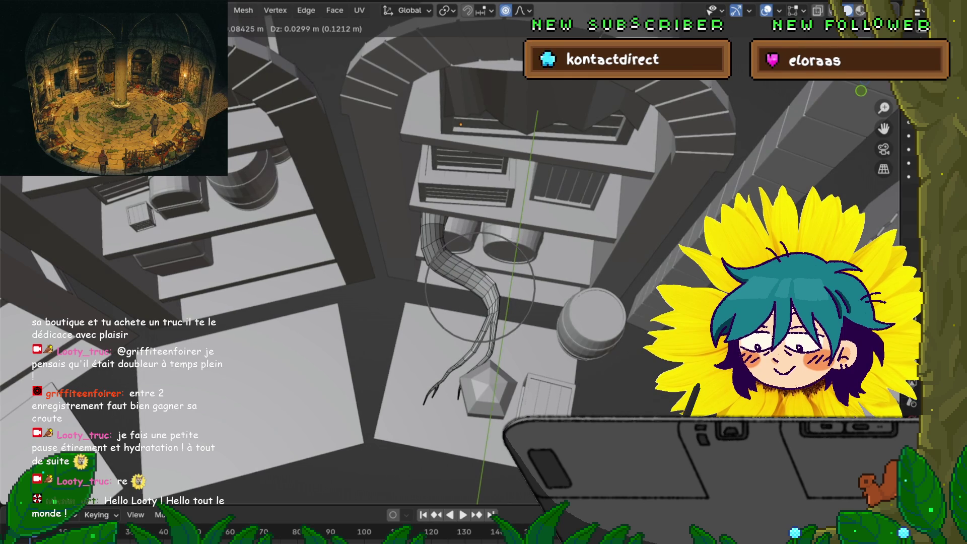
scroll(480, 291, up, 3)
key(Return)
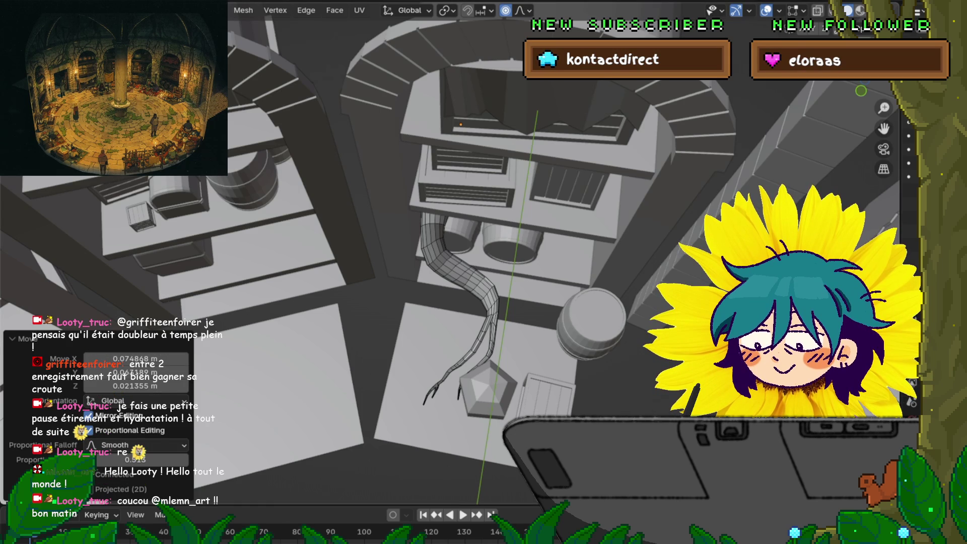
middle_drag(483, 273, 506, 250)
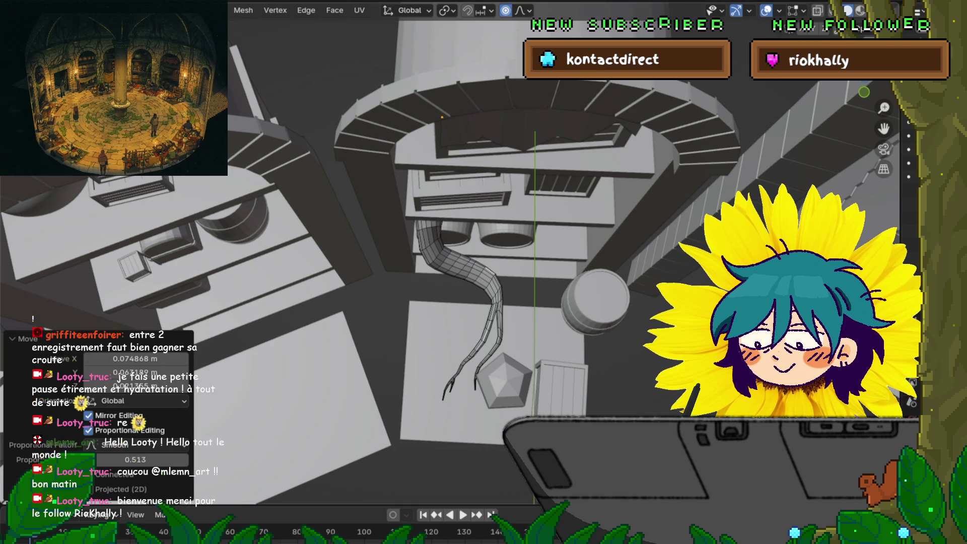
scroll(483, 272, up, 2)
scroll(483, 272, up, 1)
scroll(484, 272, up, 2)
middle_drag(484, 272, 484, 261)
Try a local-X constrained grab on the lower tube section, drop the constraint, and start a fresh soft move.
key(g)
key(x)
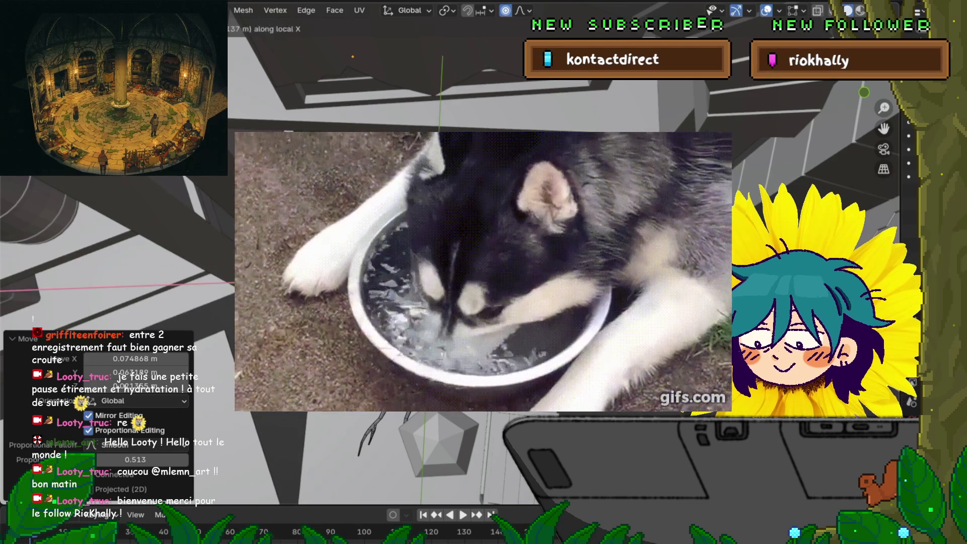
key(x)
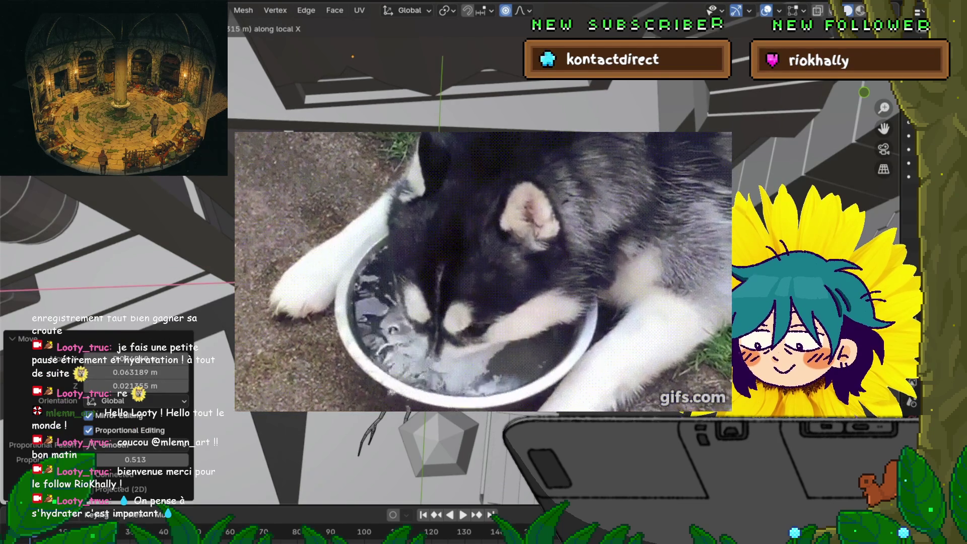
key(Return)
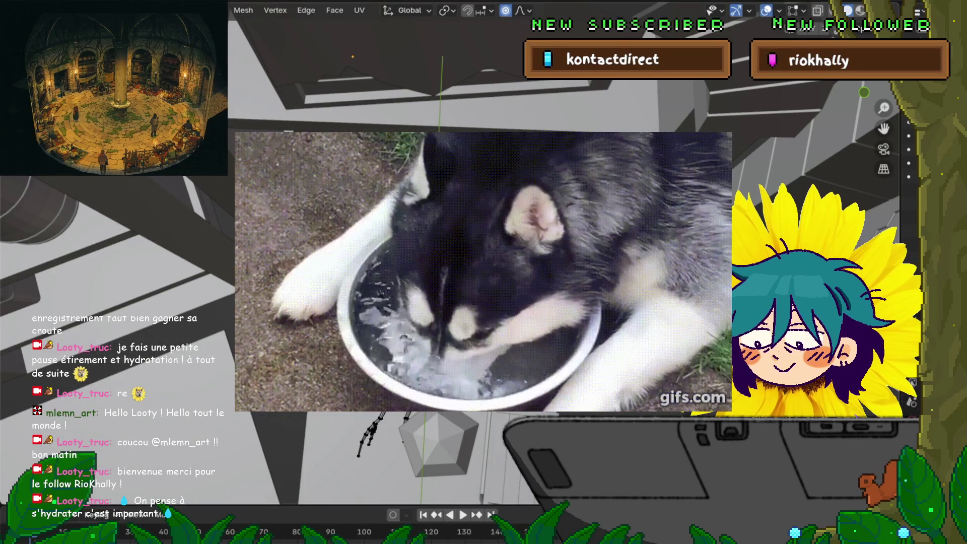
key(g)
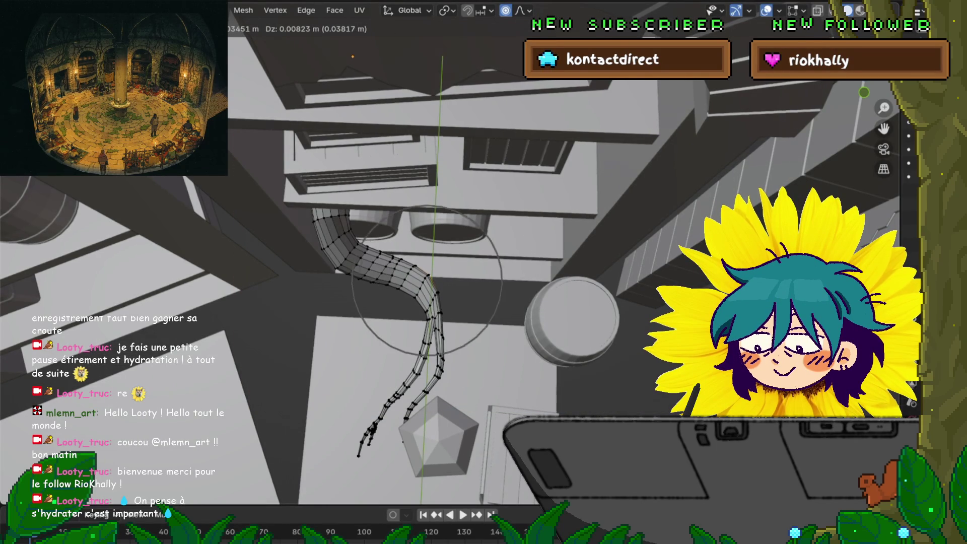
scroll(428, 280, up, 2)
scroll(427, 280, up, 2)
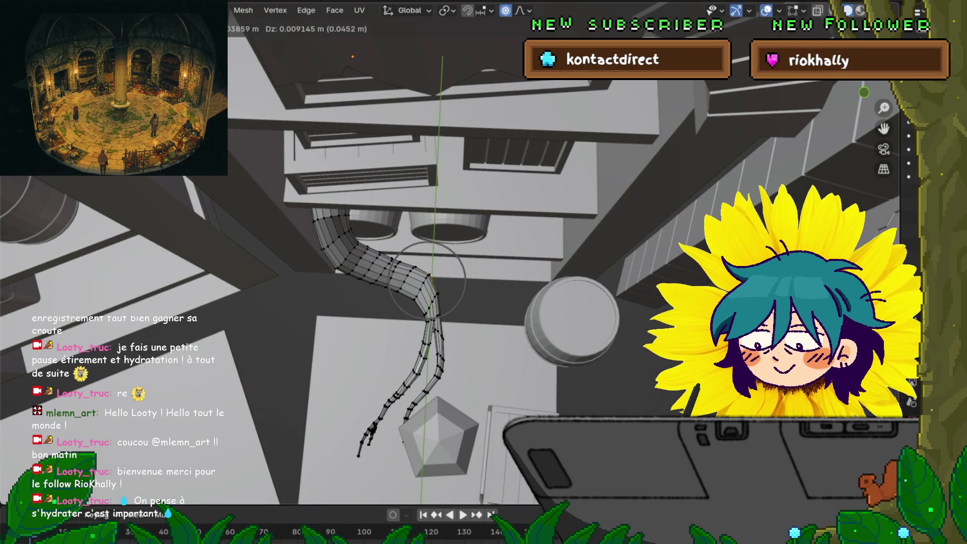
Confirm the move, then softly nudge individual strand vertices along the tube's lower length.
key(Return)
click(414, 298)
key(g)
click(418, 290)
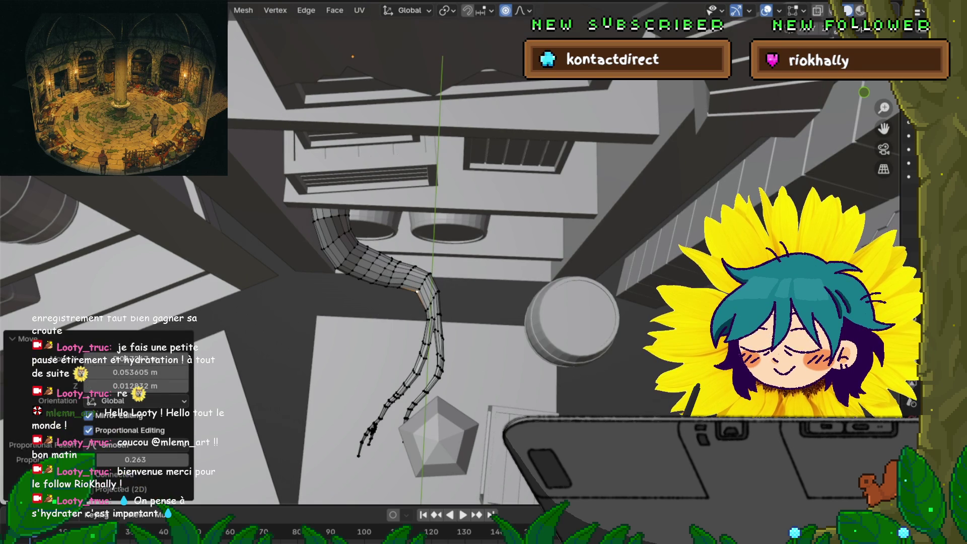
click(442, 314)
key(g)
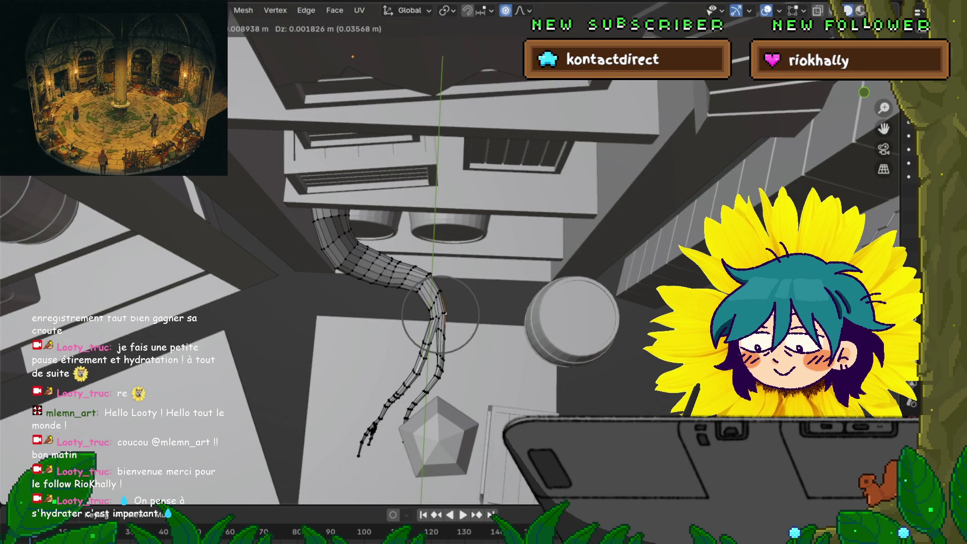
click(444, 314)
key(g)
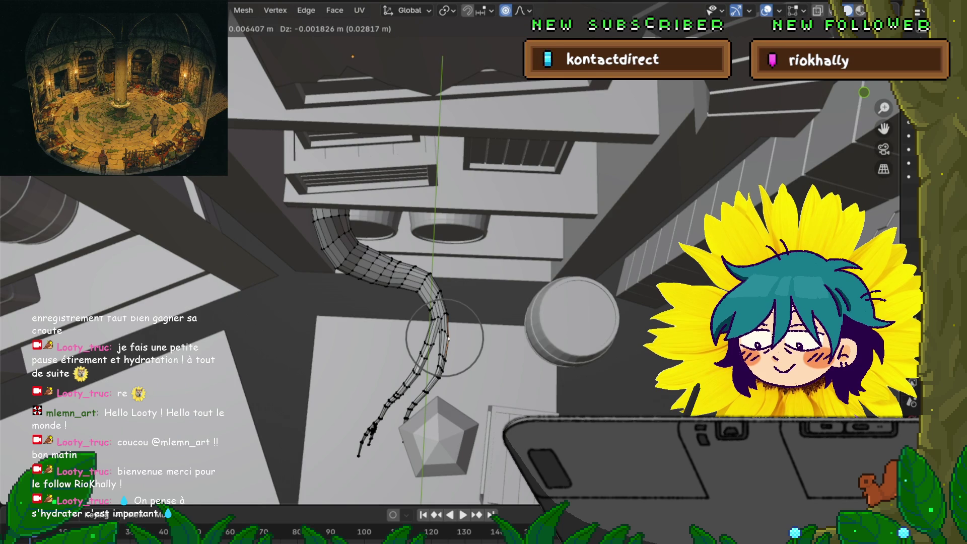
click(447, 338)
Bend the split strand tips downward toward the chest with a series of small soft-falloff moves.
key(g)
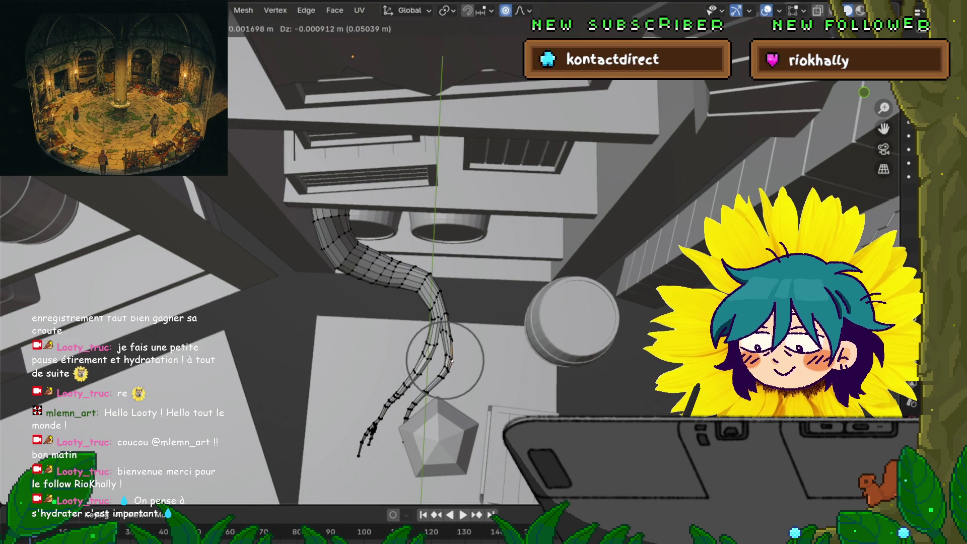
scroll(444, 359, down, 1)
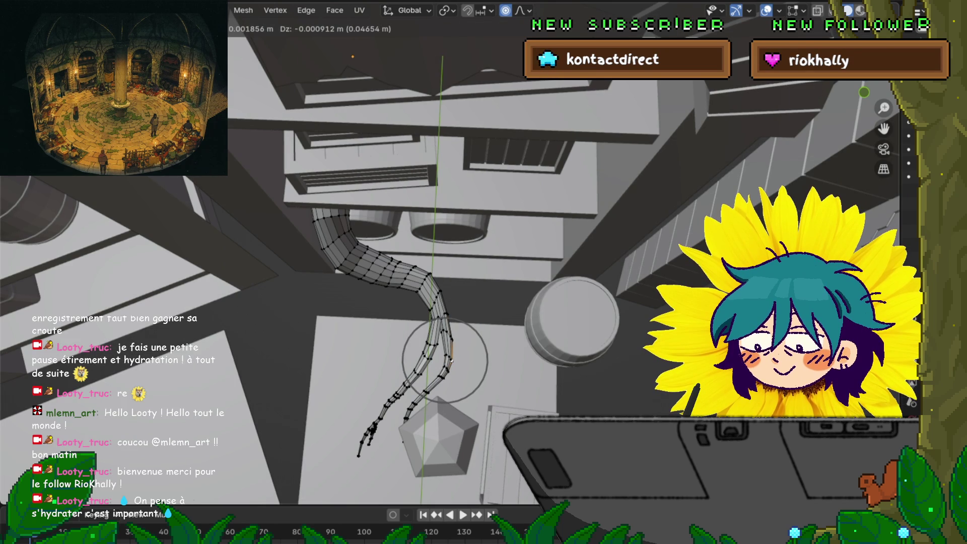
scroll(445, 360, up, 1)
scroll(445, 361, up, 1)
click(445, 360)
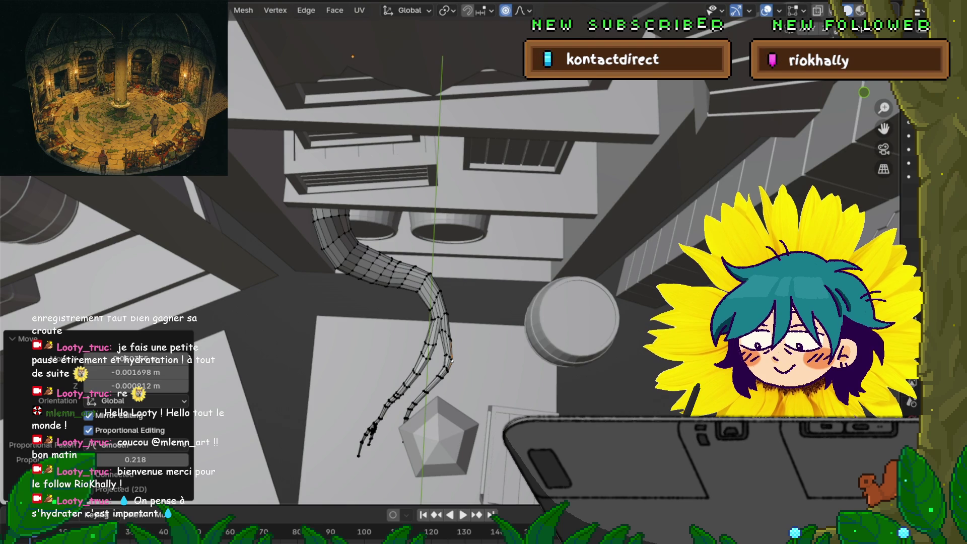
key(g)
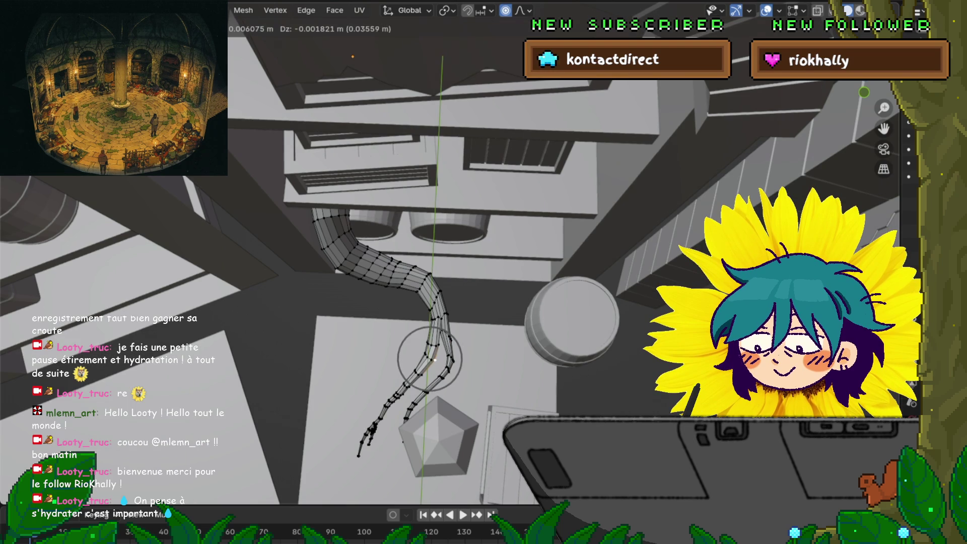
scroll(430, 359, up, 2)
scroll(430, 359, up, 2)
scroll(430, 359, up, 2)
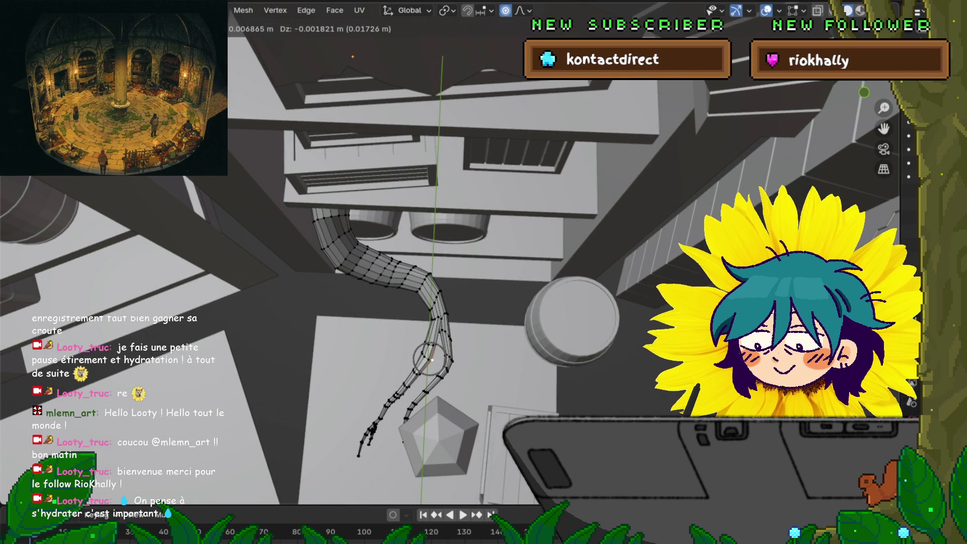
click(428, 357)
key(g)
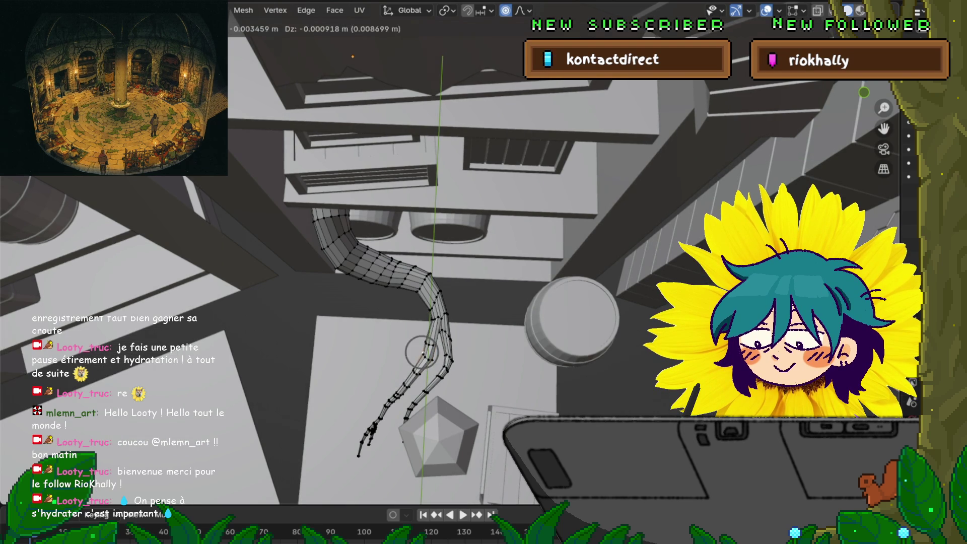
click(424, 351)
key(g)
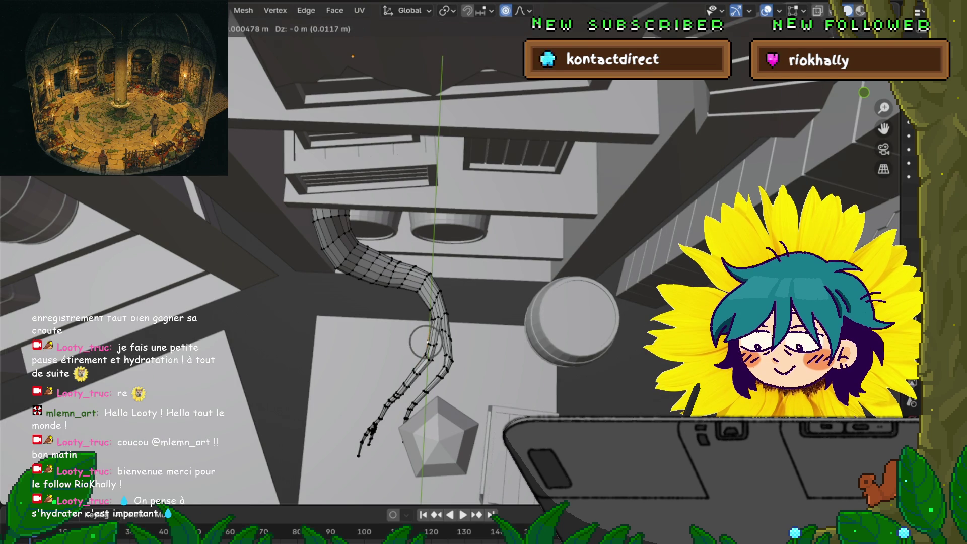
click(425, 348)
key(g)
click(428, 345)
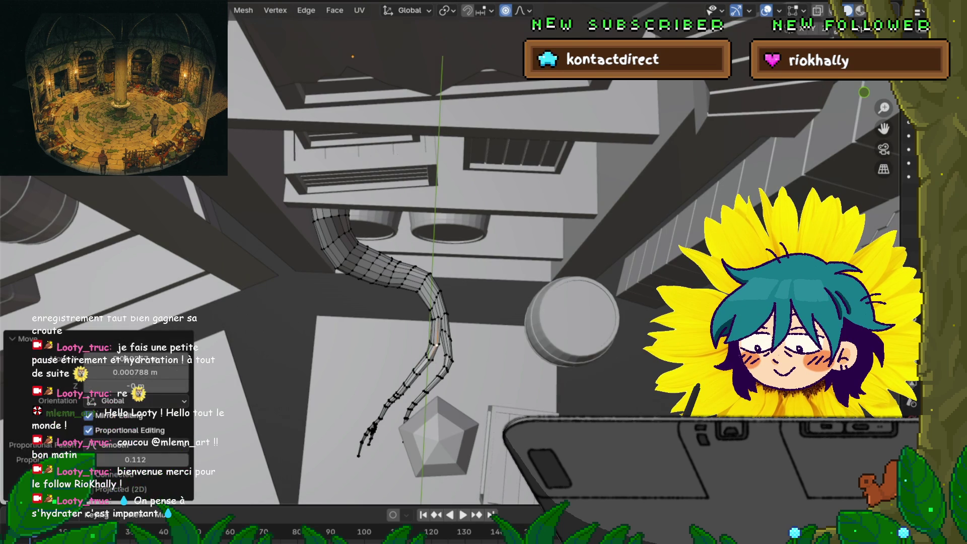
mouse_move(428, 345)
middle_down()
mouse_move(423, 189)
mouse_move(424, 249)
mouse_move(423, 212)
middle_up()
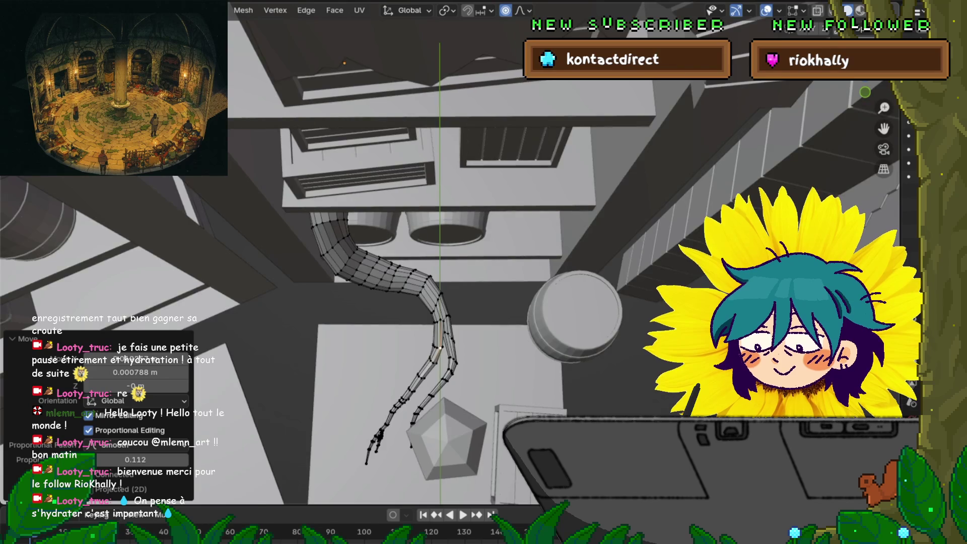
scroll(423, 250, up, 2)
In edge select, pick the edge ring around the tube's bend and bevel it into a band.
key(2)
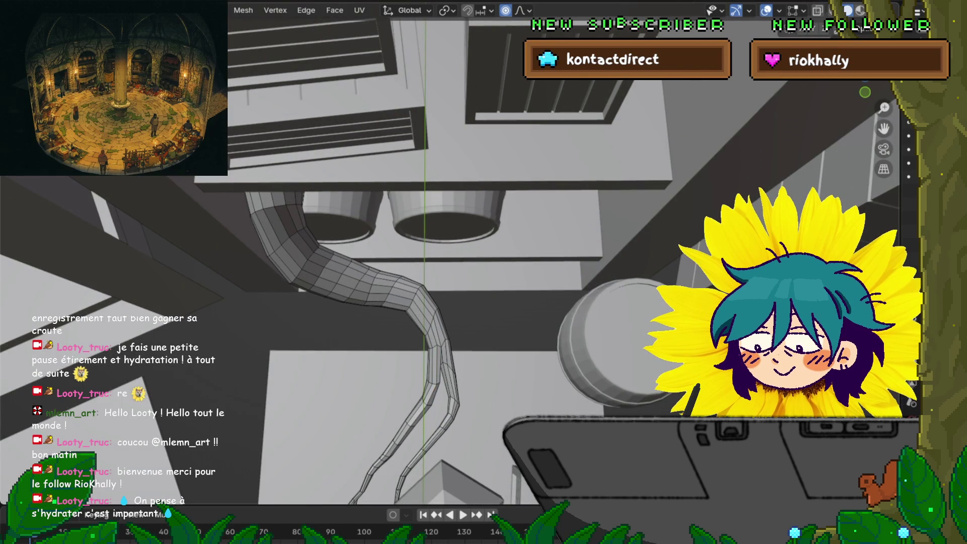
alt+click(414, 298)
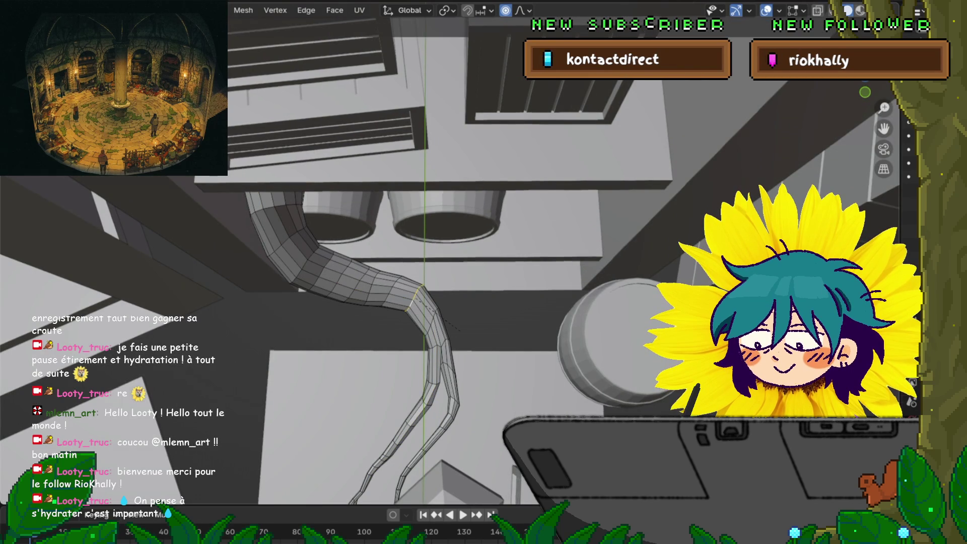
key(s)
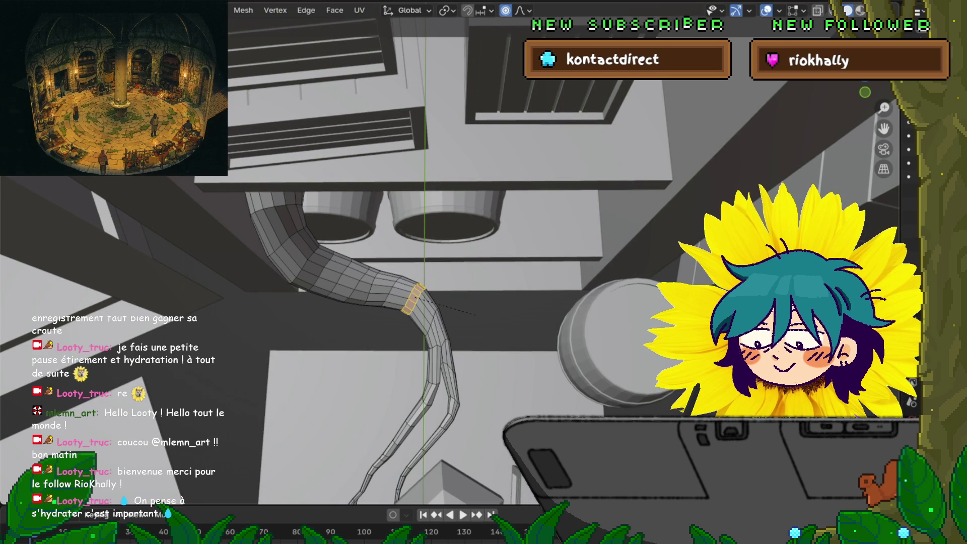
click(480, 313)
Look down on the shelves and tube, then return to Object Mode via the mode pie menu.
mouse_move(481, 313)
middle_down()
mouse_move(454, 250)
mouse_move(423, 227)
middle_up()
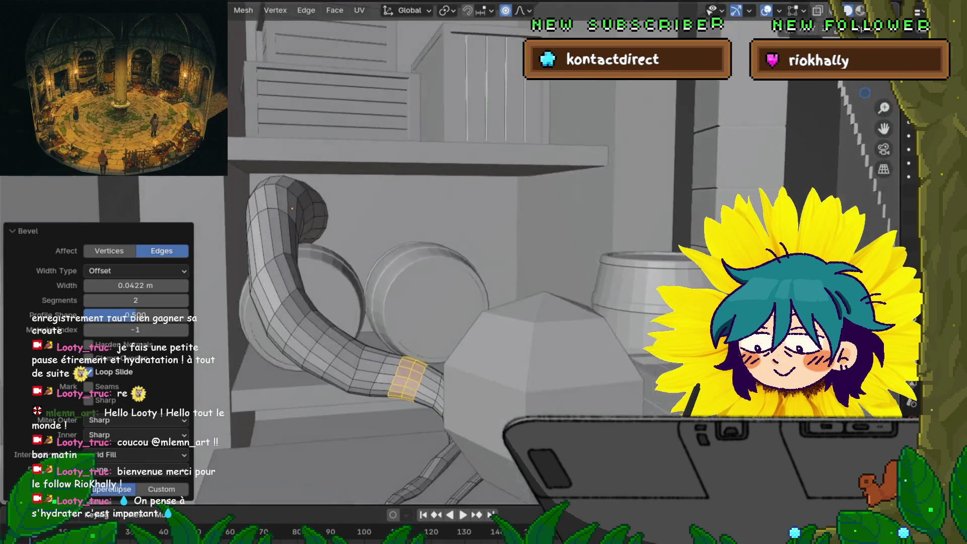
scroll(453, 264, down, 2)
scroll(454, 264, down, 3)
scroll(454, 264, down, 2)
scroll(453, 264, down, 2)
middle_drag(454, 250, 469, 310)
key(Tab)
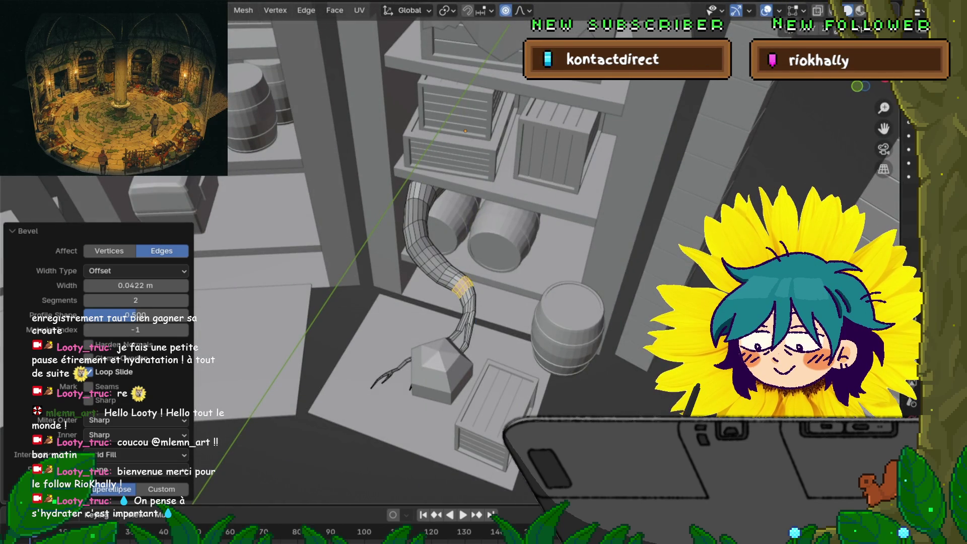
key(Tab)
click(412, 319)
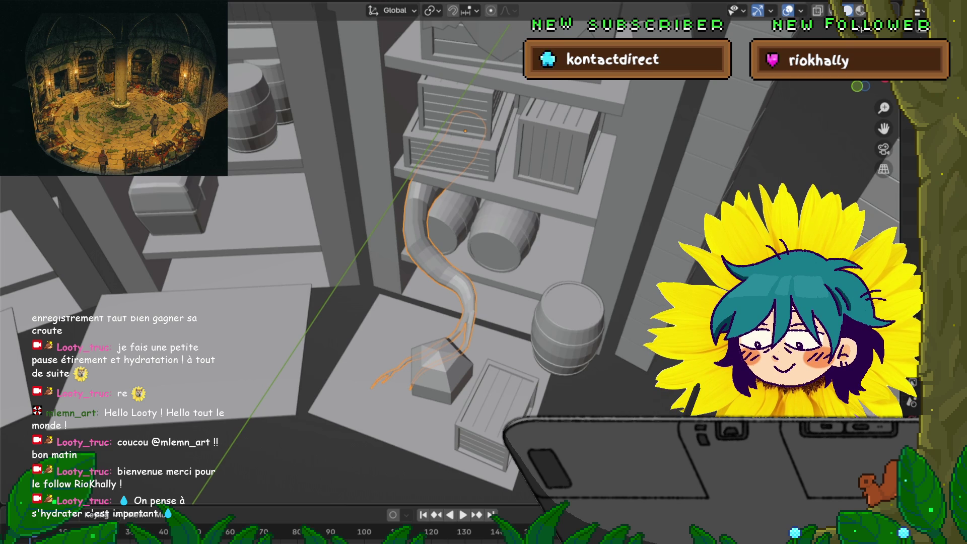
Duplicate the tube object and place the copy to the left over the other shelves.
key(shift+d)
click(329, 98)
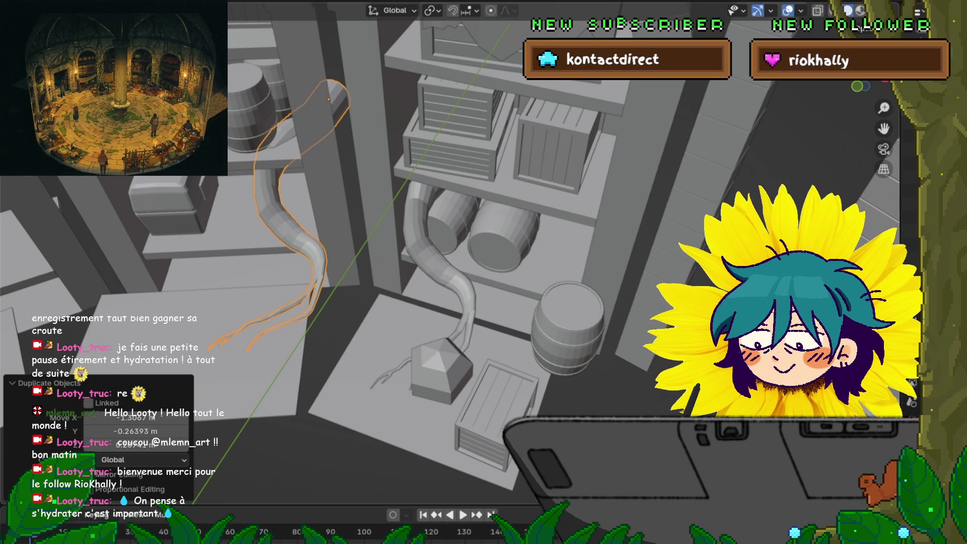
Move the tube copy up and right beside the barrels, then switch it into Edit Mode.
middle_drag(454, 340, 453, 227)
middle_drag(484, 273, 484, 257)
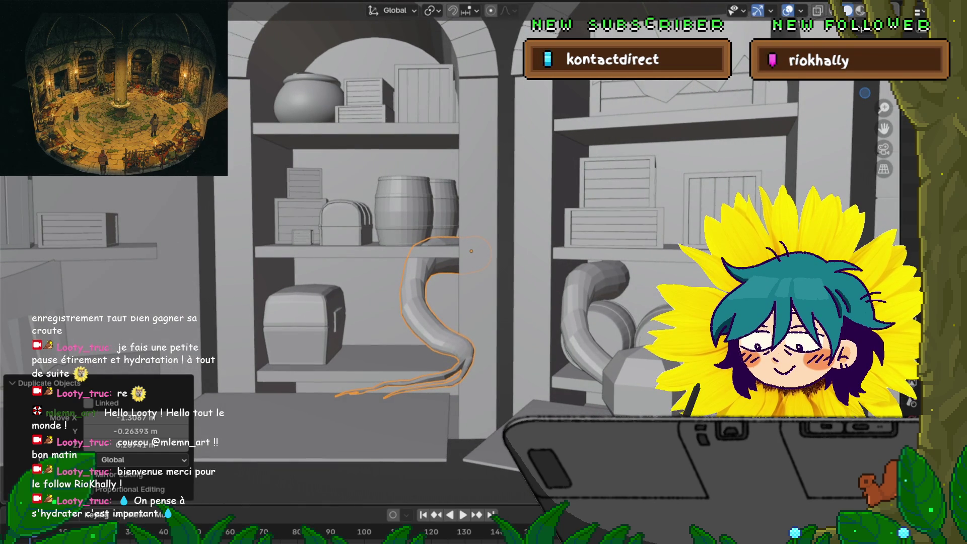
key(g)
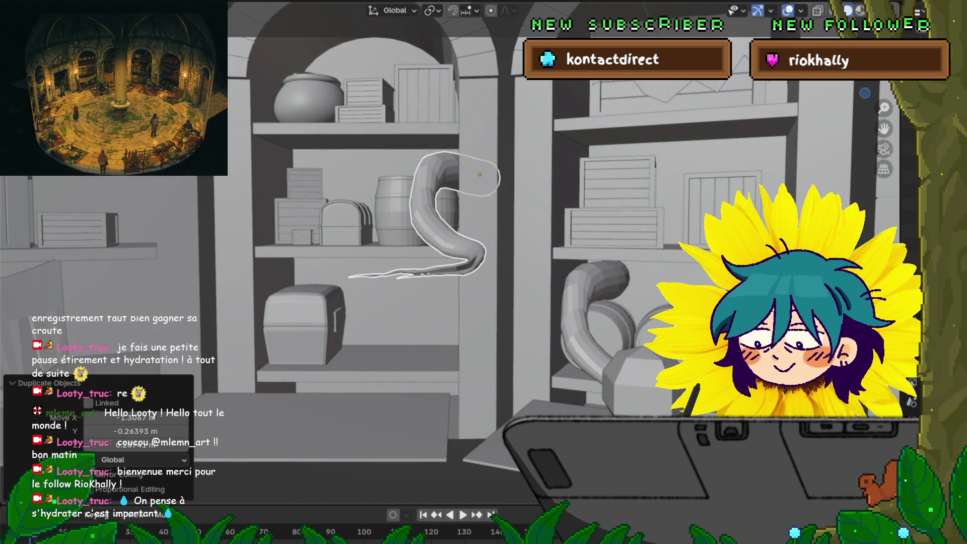
key(Return)
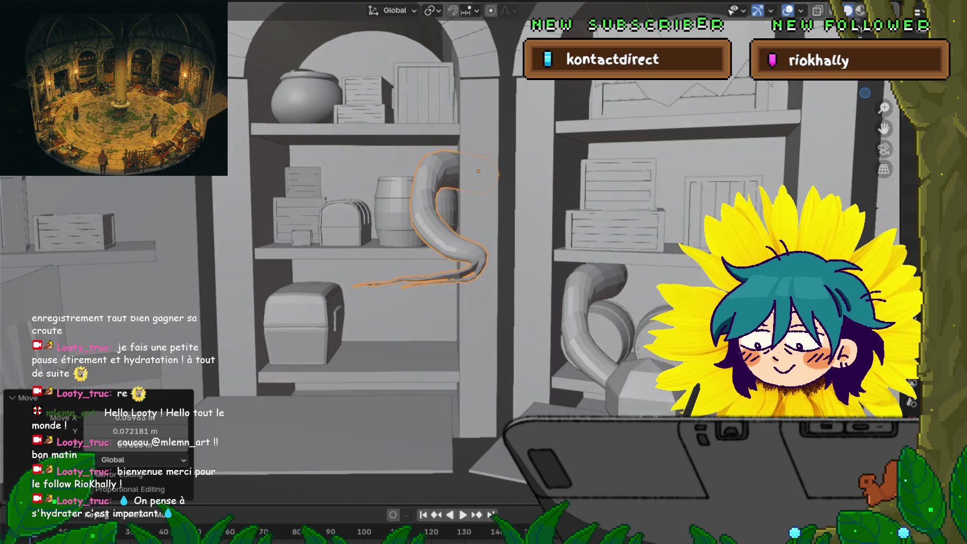
middle_drag(484, 272, 492, 264)
key(ctrl+Tab)
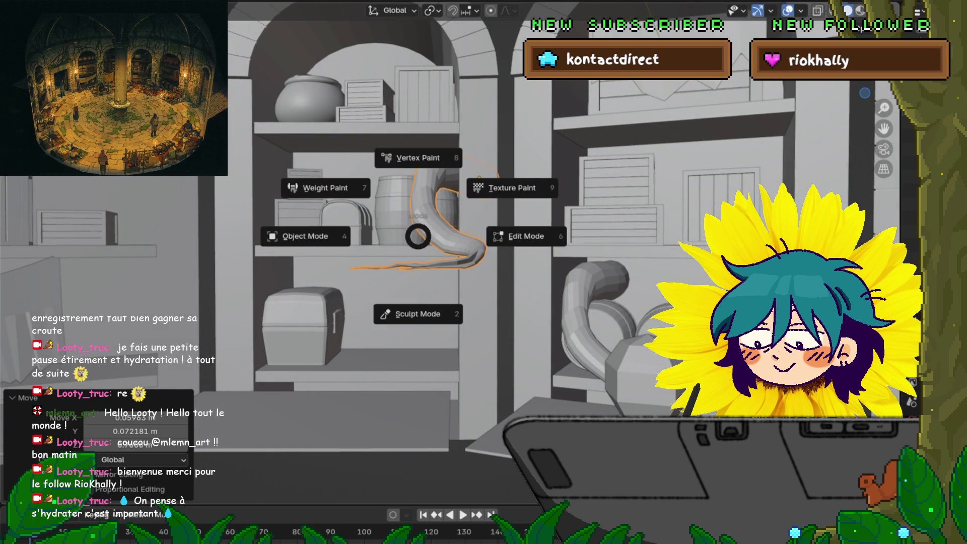
click(519, 233)
Select the right split tip and bend the tips along Y with a soft-falloff move.
middle_drag(484, 273, 514, 242)
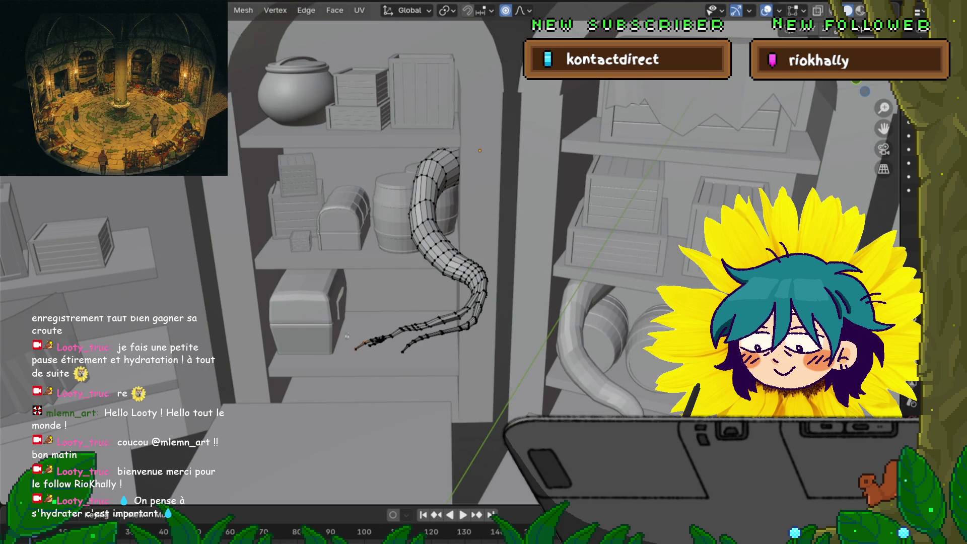
middle_drag(484, 273, 499, 258)
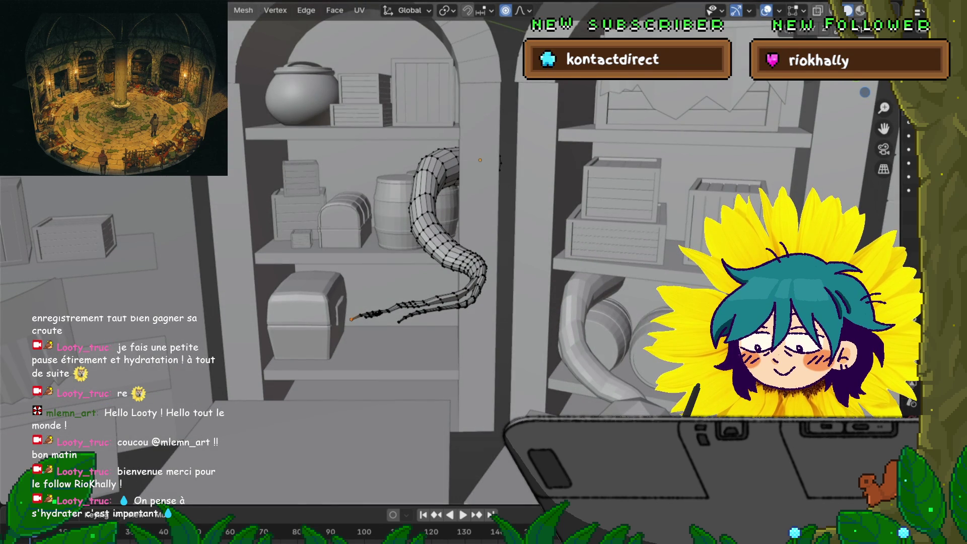
middle_drag(484, 272, 502, 239)
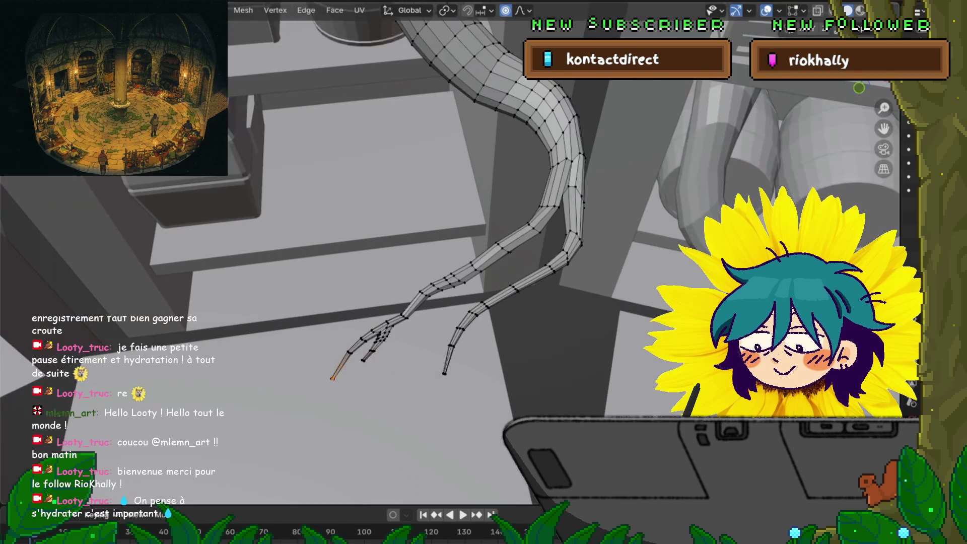
shift+click(447, 368)
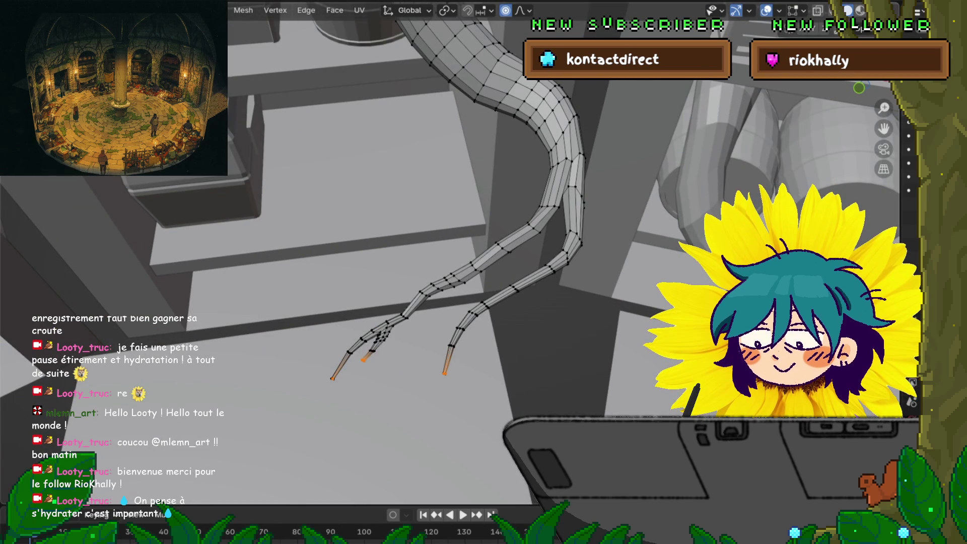
middle_drag(483, 273, 453, 227)
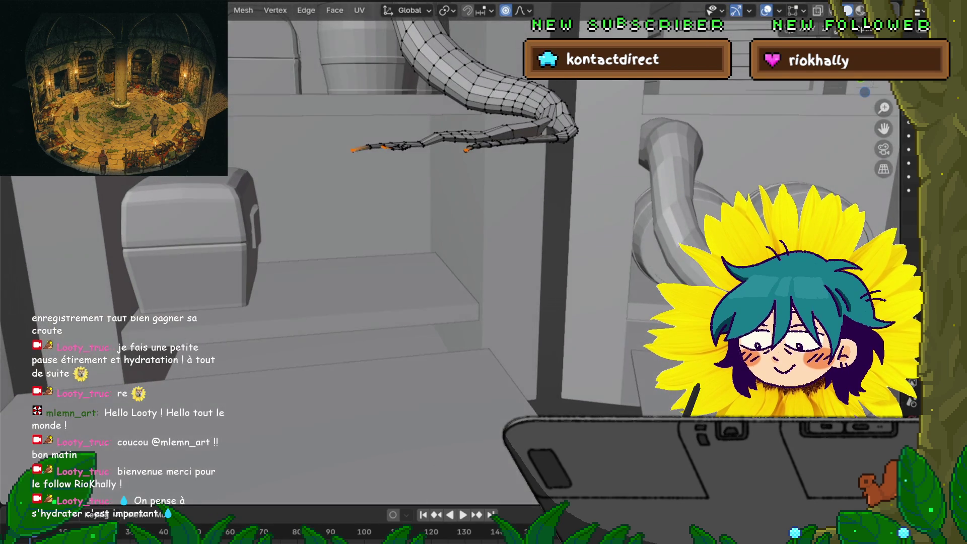
middle_drag(484, 273, 431, 227)
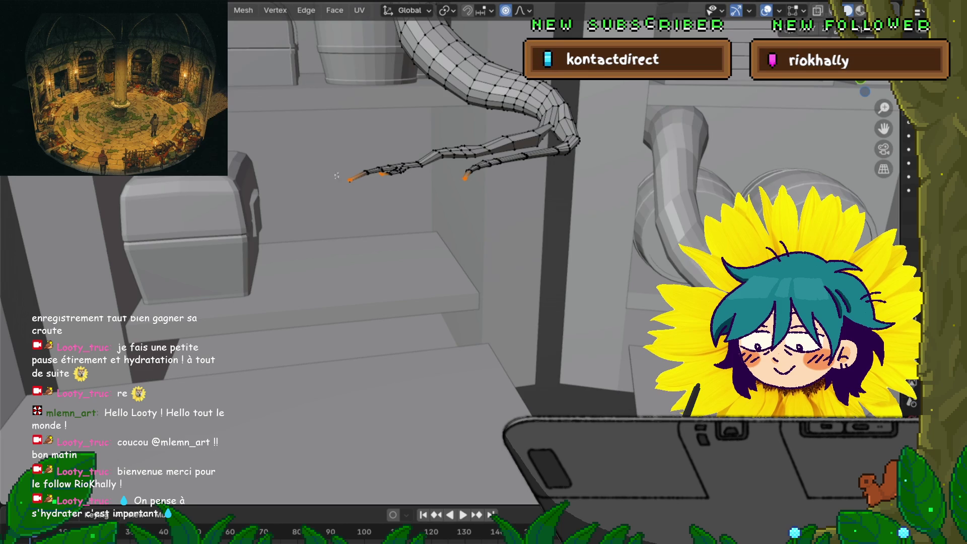
middle_drag(454, 226, 484, 212)
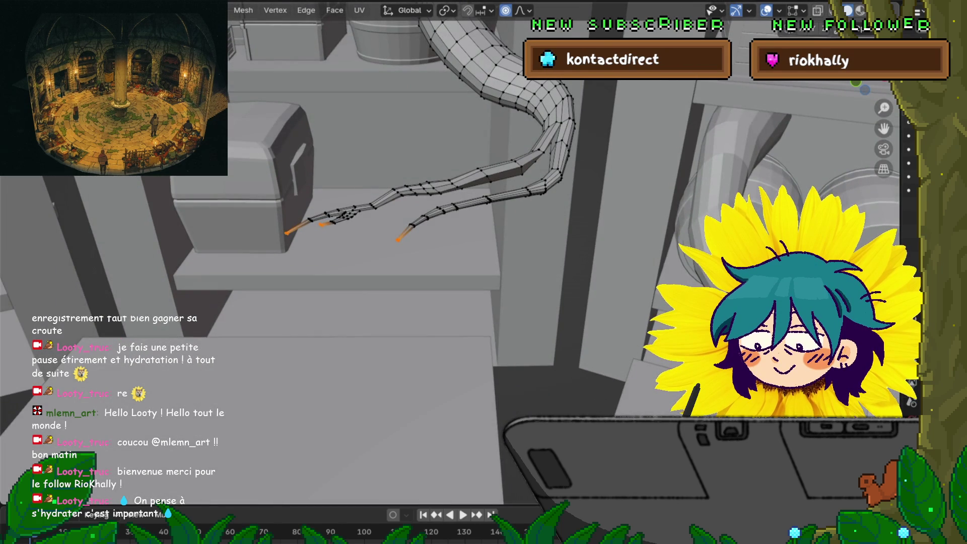
middle_drag(454, 227, 498, 204)
key(g)
key(y)
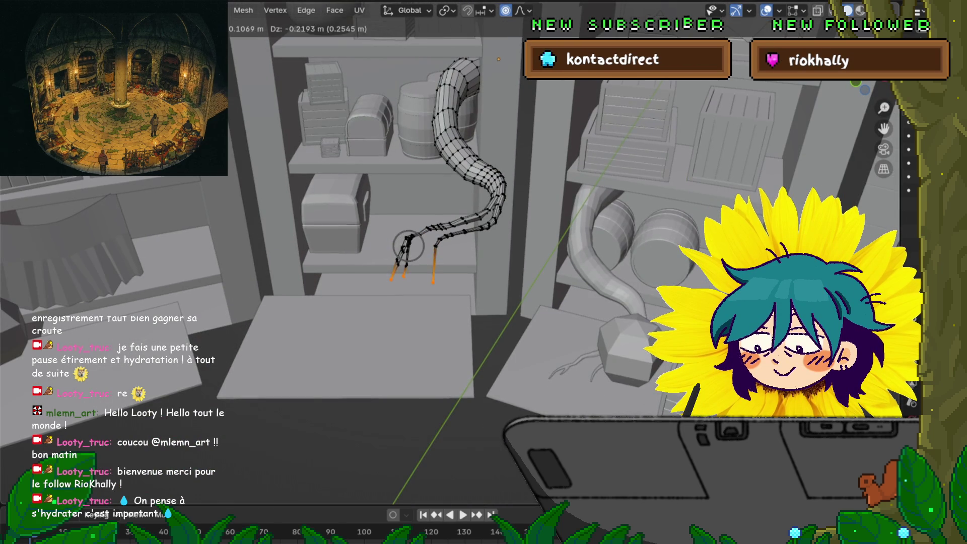
scroll(408, 242, down, 2)
scroll(408, 241, down, 2)
scroll(408, 242, down, 4)
scroll(408, 242, down, 3)
key(Return)
Clear the selection, lift and rotate the tube's middle section by 15.7°, then grow a selection from the edge ring near the tip.
mouse_move(483, 227)
middle_down()
mouse_move(485, 196)
mouse_move(499, 195)
mouse_move(560, 287)
mouse_move(544, 249)
middle_up()
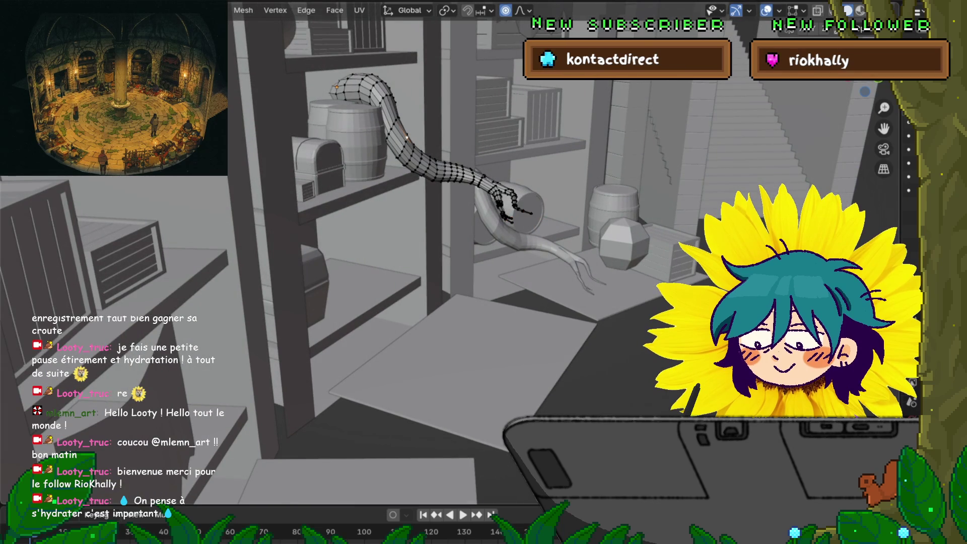
key(alt+a)
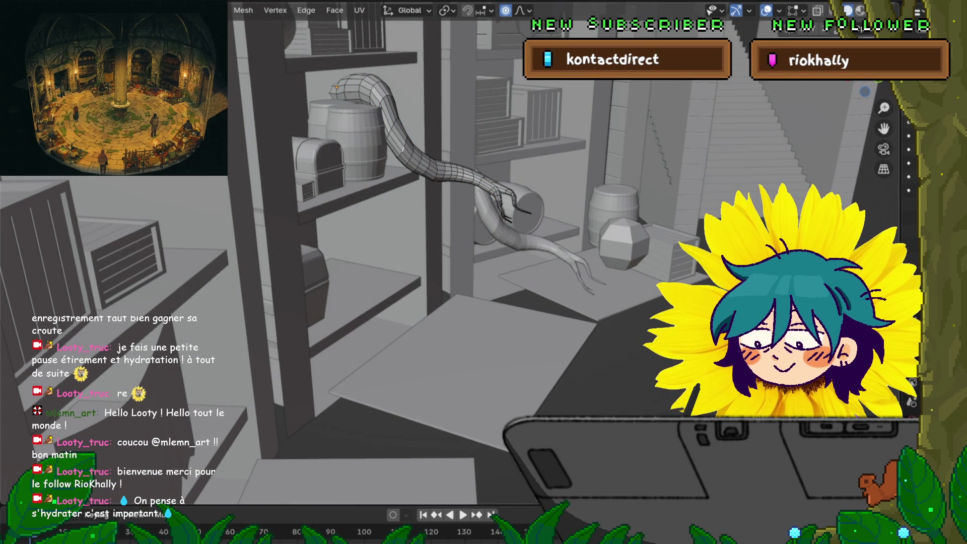
key(g)
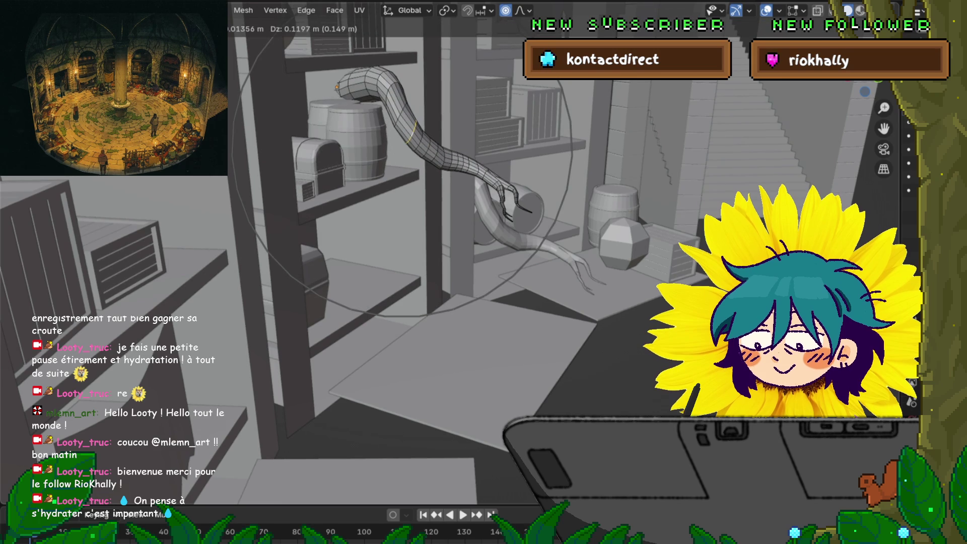
key(Return)
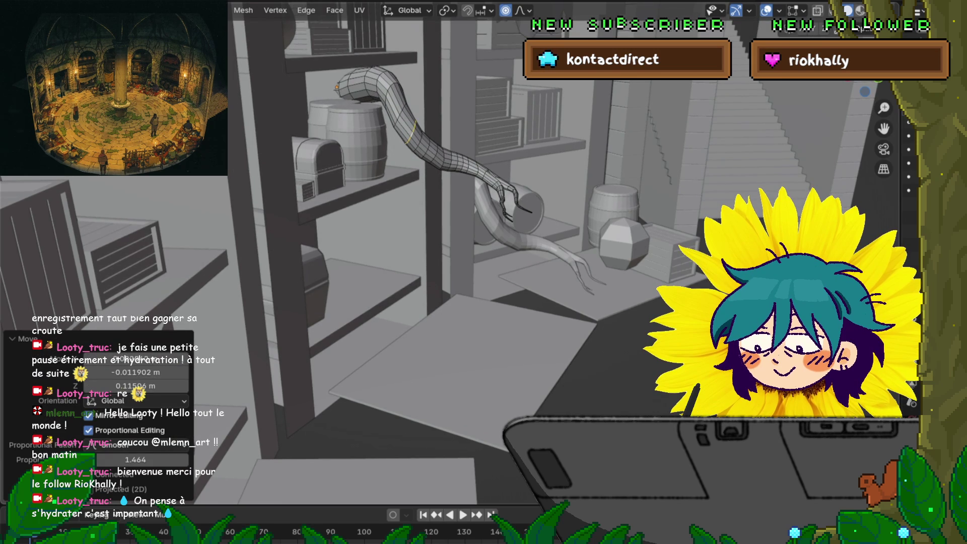
key(g)
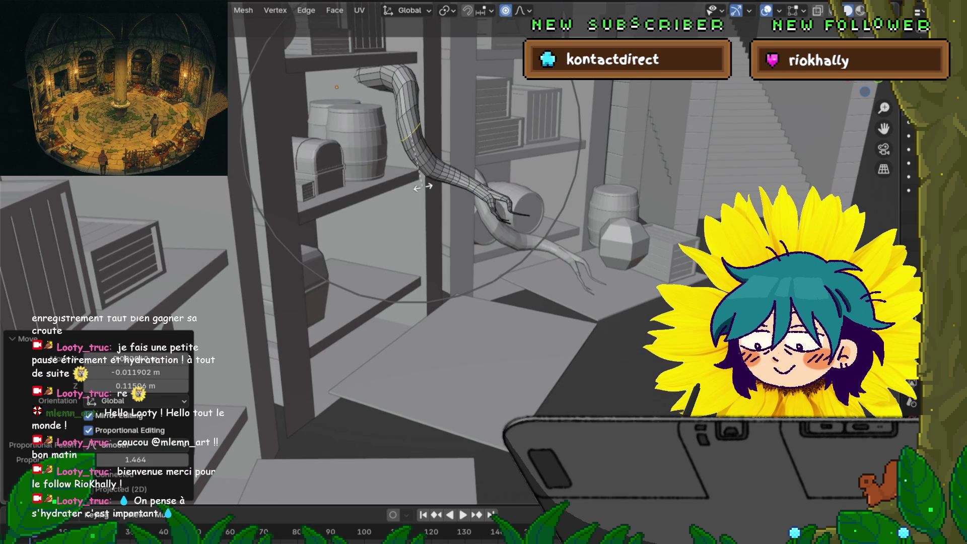
scroll(434, 183, up, 5)
scroll(434, 184, up, 4)
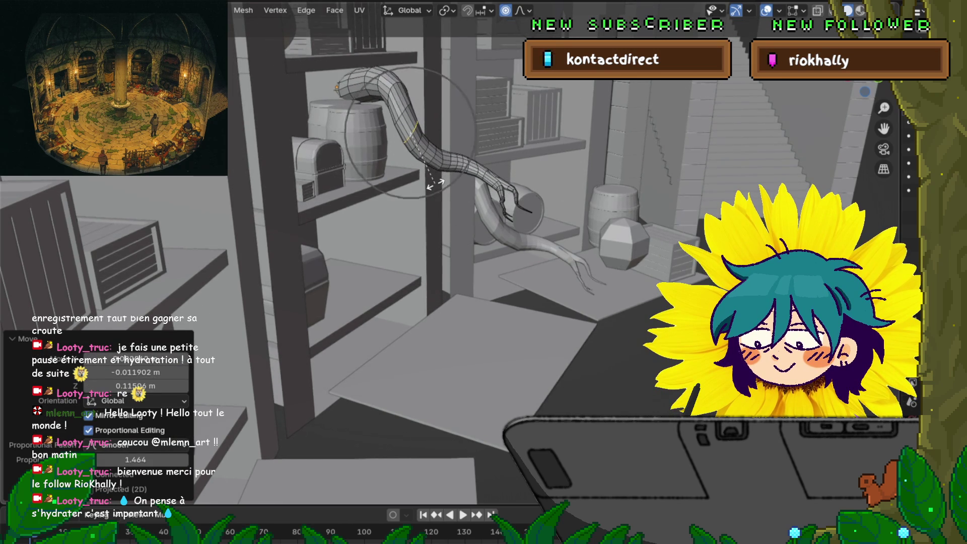
key(Return)
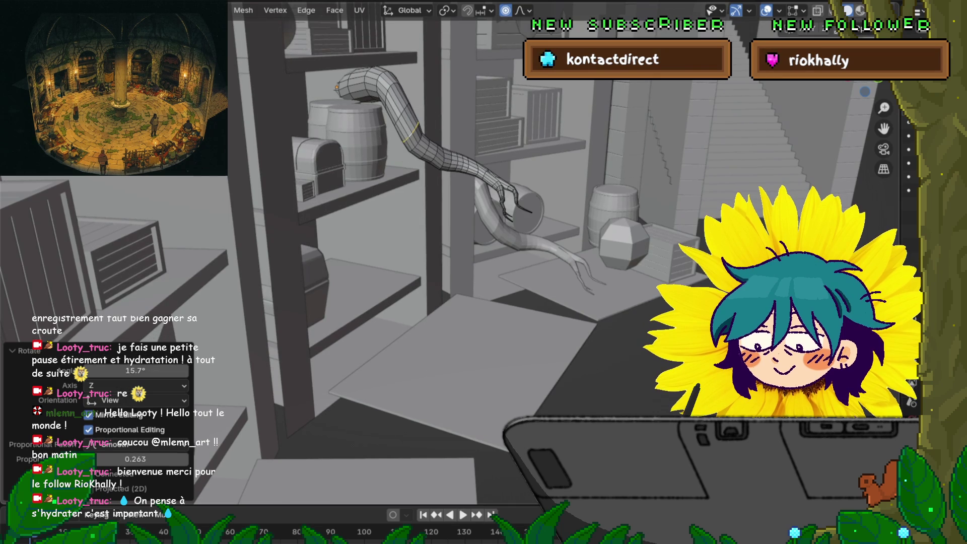
alt+click(521, 209)
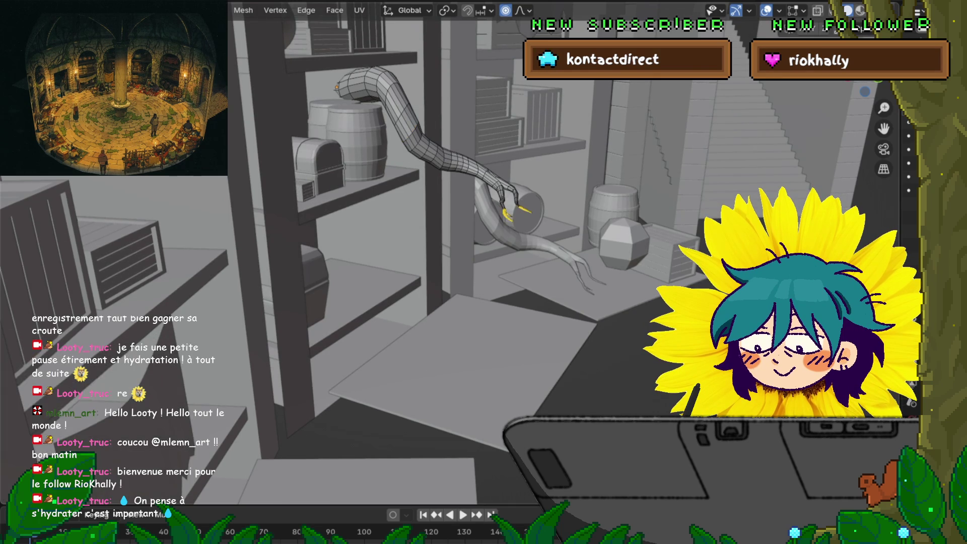
key(ctrl+KP_Add)
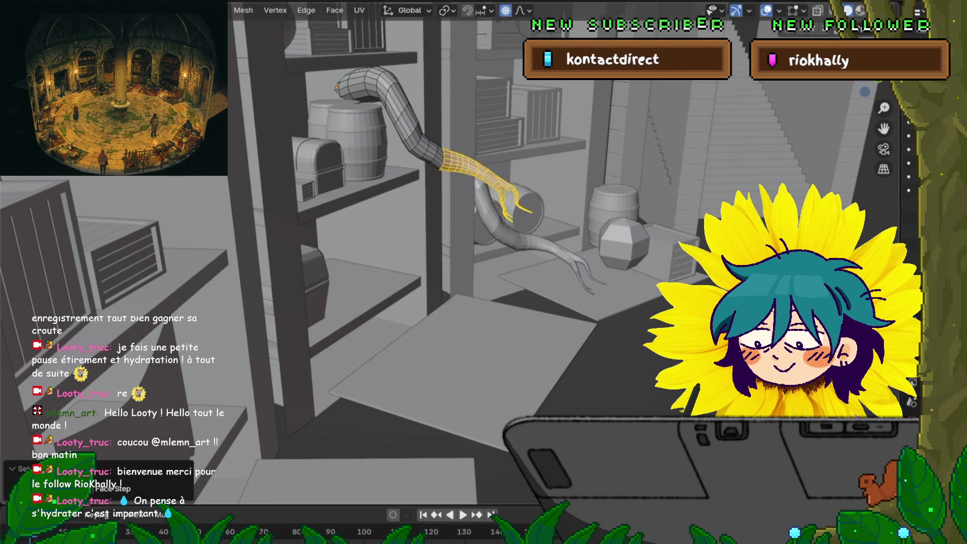
Rotate the selected end section 53.6°, cancel a downward swing, and softly move it up instead.
middle_drag(336, 87, 316, 95)
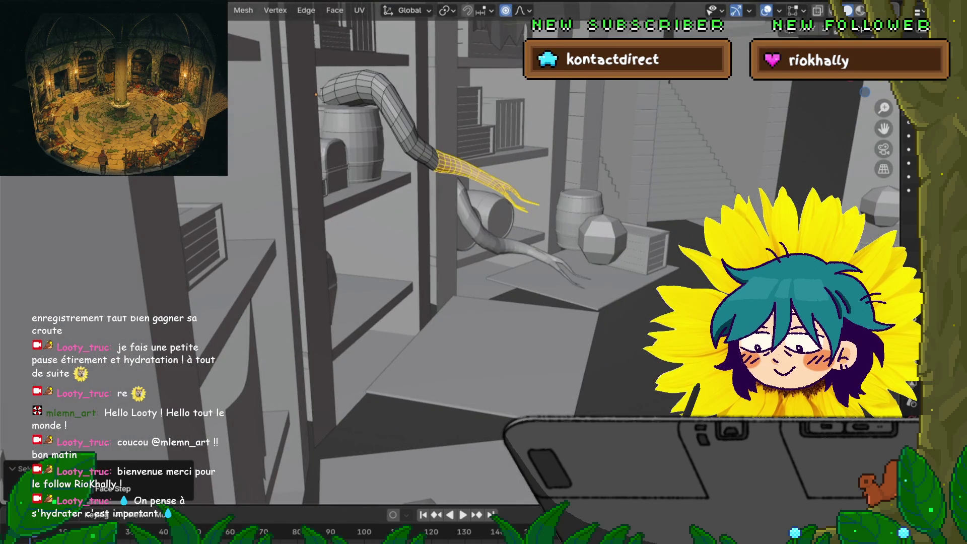
key(r)
click(316, 95)
key(g)
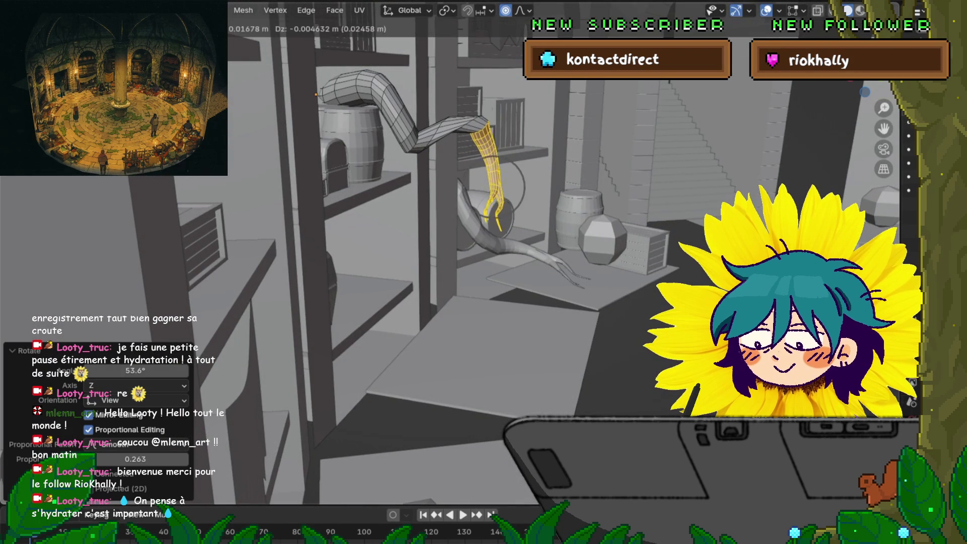
key(Escape)
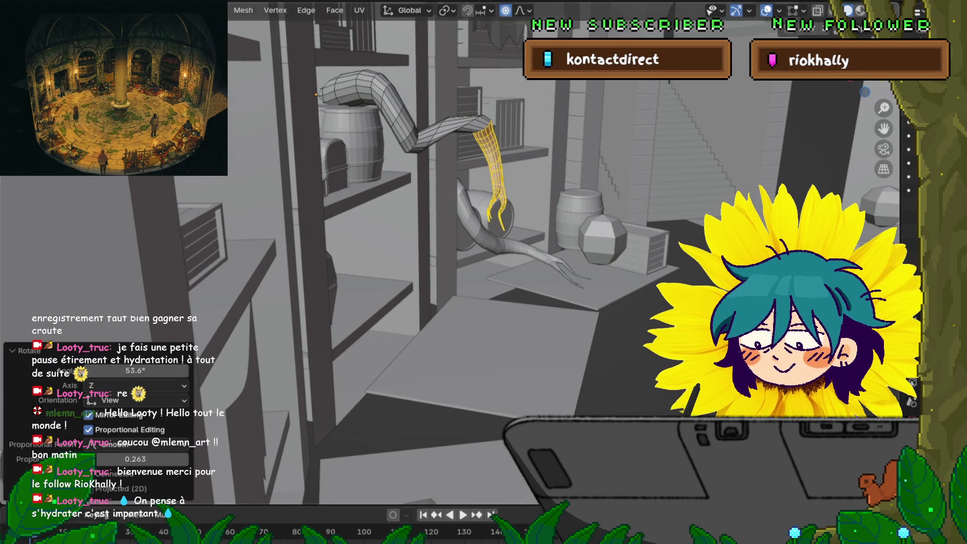
key(g)
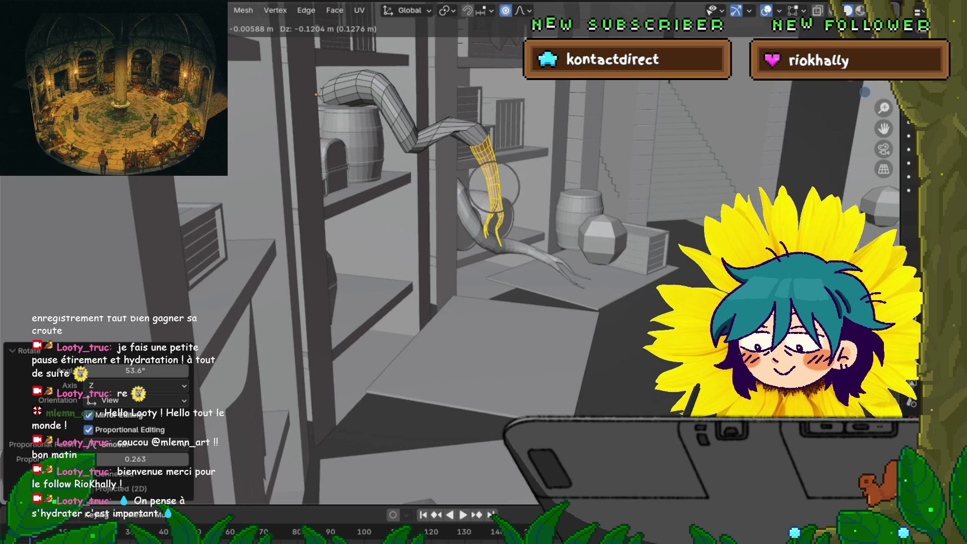
scroll(495, 189, down, 15)
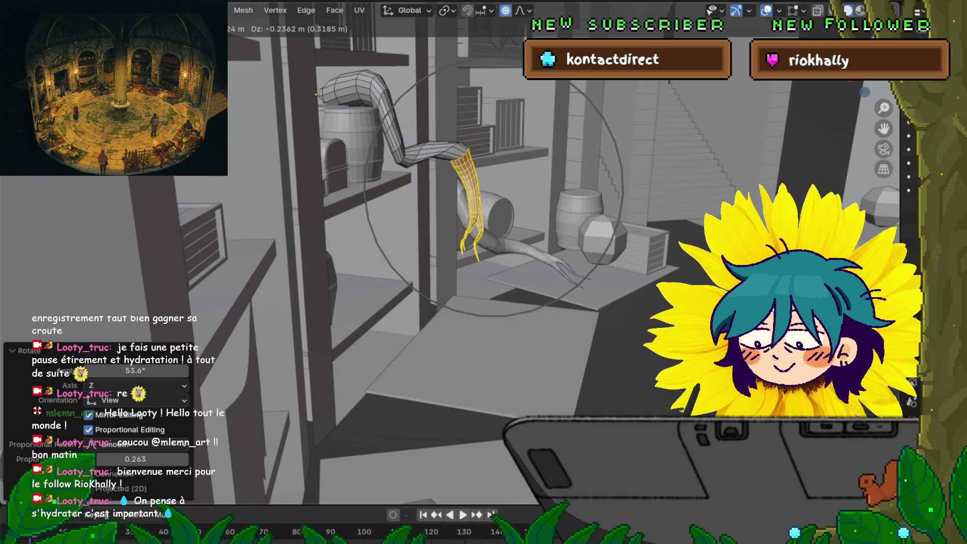
key(Return)
Turn the end section to point right, shift it down-left, and rotate it a further 22.3°.
key(r)
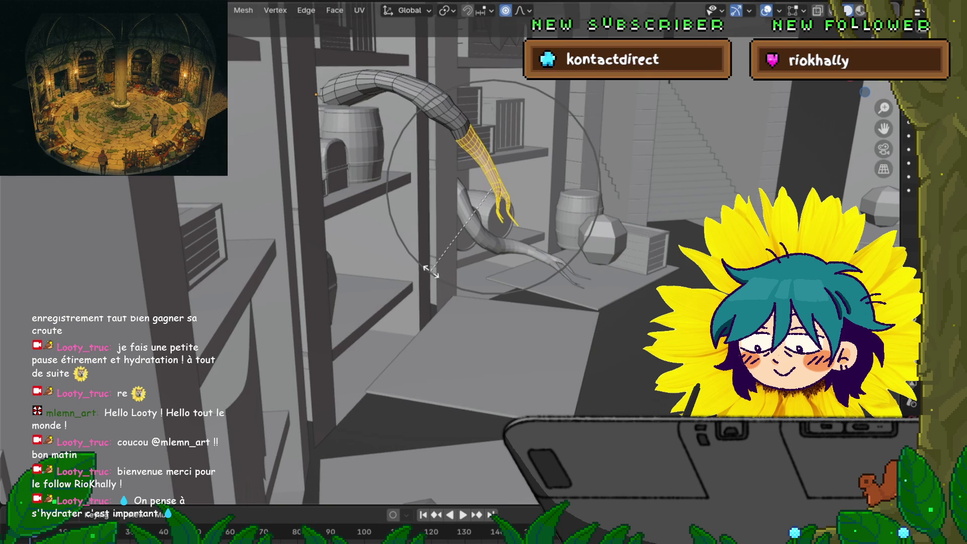
scroll(430, 270, up, 1)
scroll(429, 271, up, 1)
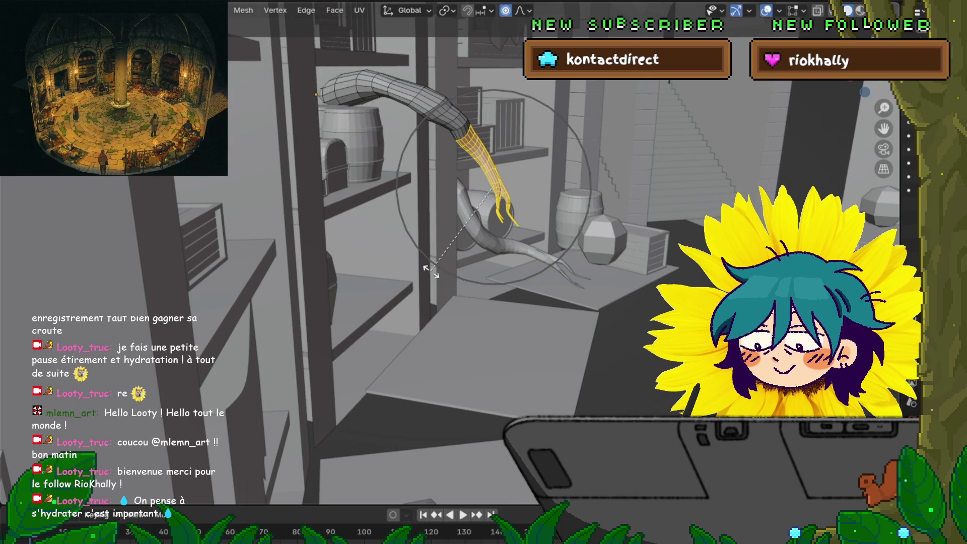
click(431, 271)
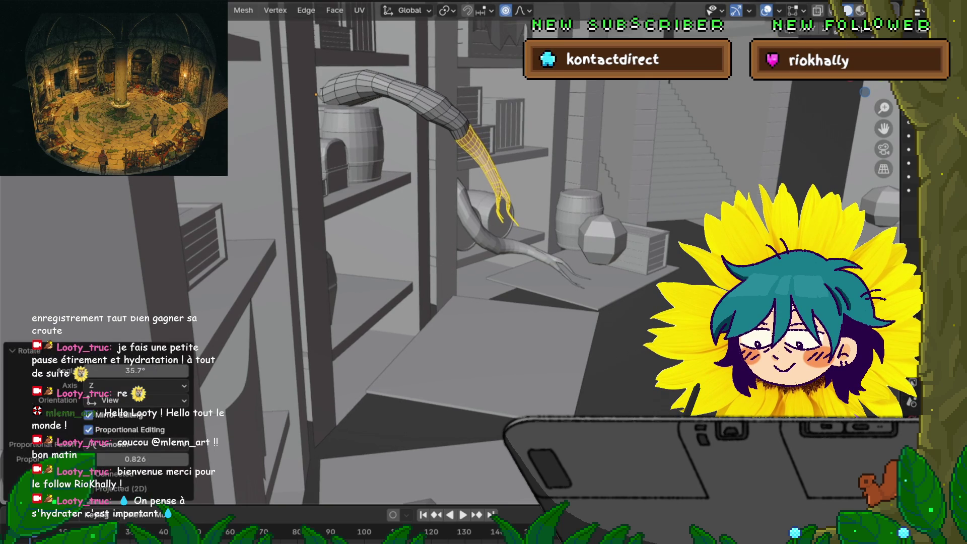
key(g)
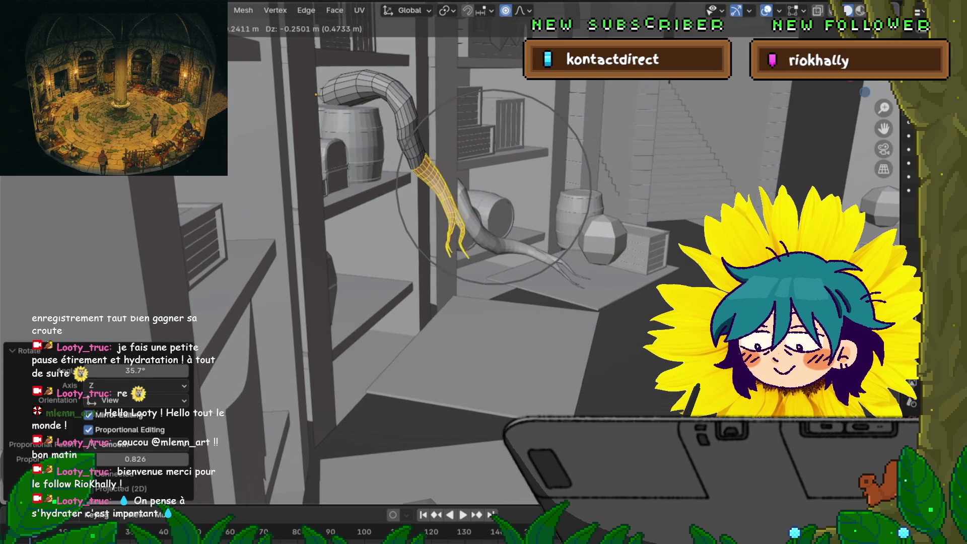
key(Return)
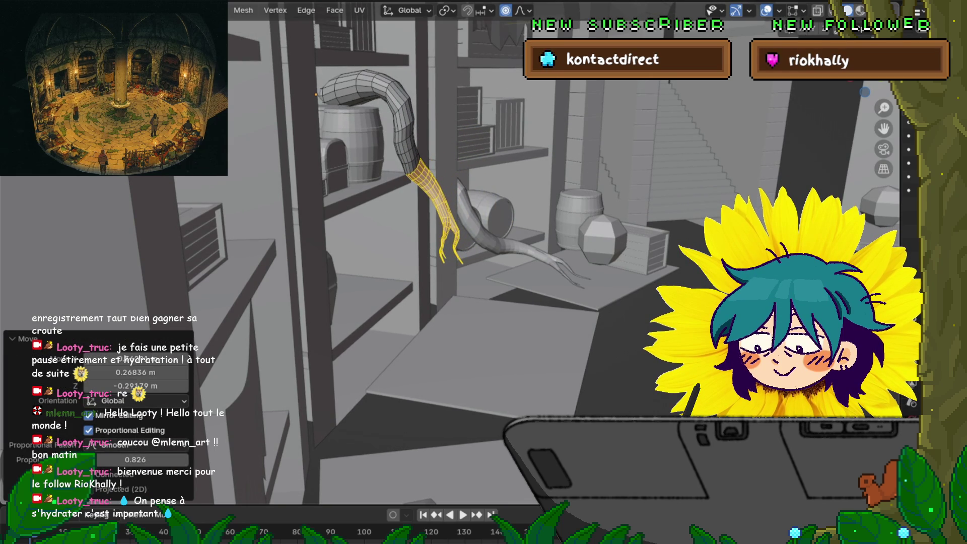
key(r)
key(Return)
Facing the shelves, move the split tips sideways so they reach toward the chest.
middle_drag(491, 325, 544, 325)
middle_drag(454, 227, 484, 227)
key(g)
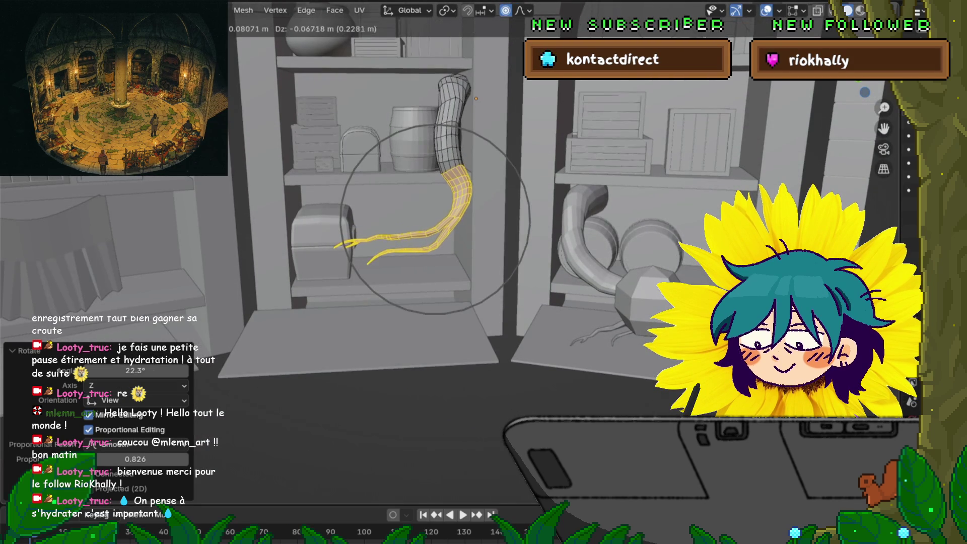
key(Return)
middle_drag(484, 227, 529, 227)
scroll(408, 189, up, 3)
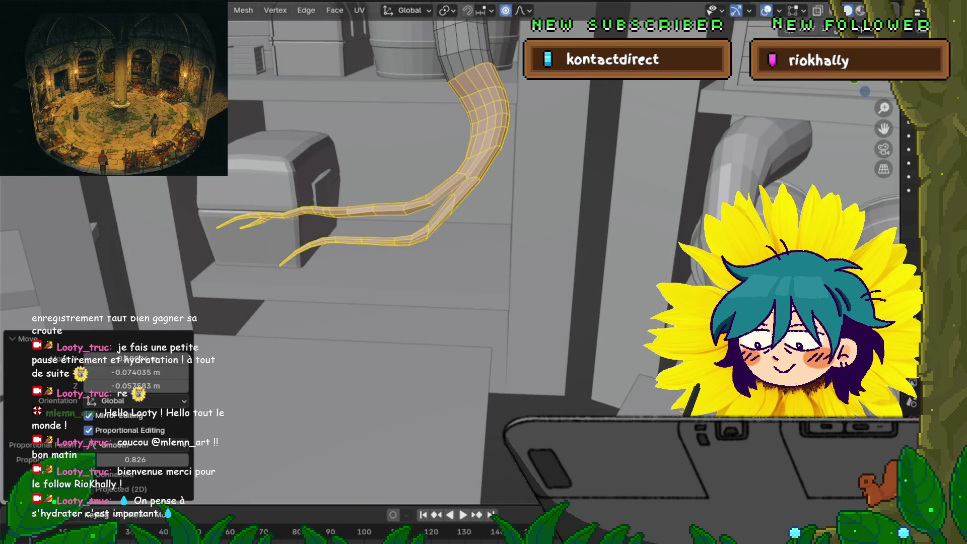
key(alt+a)
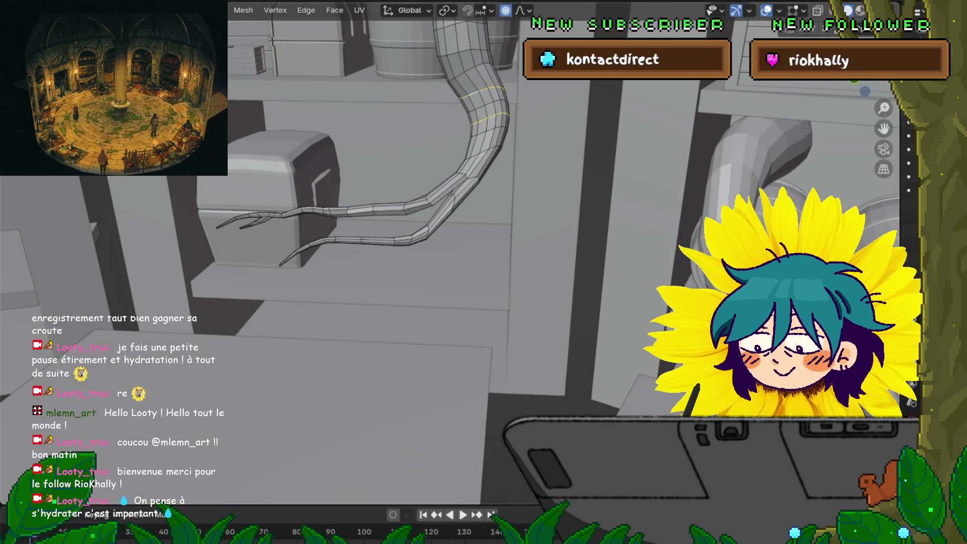
middle_drag(484, 227, 484, 196)
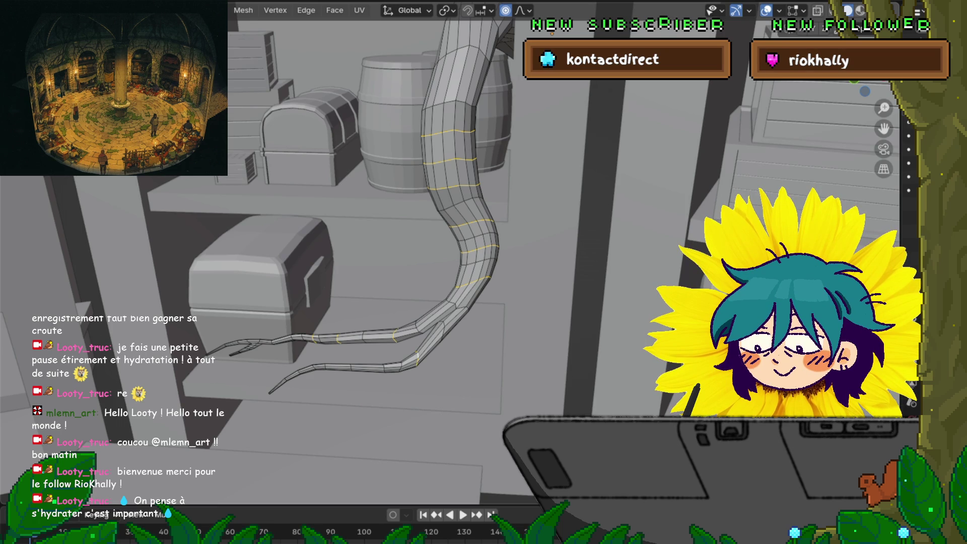
After undoing two Delete attempts, dissolve the selected edge loops with X > Dissolve Vertices.
key(x)
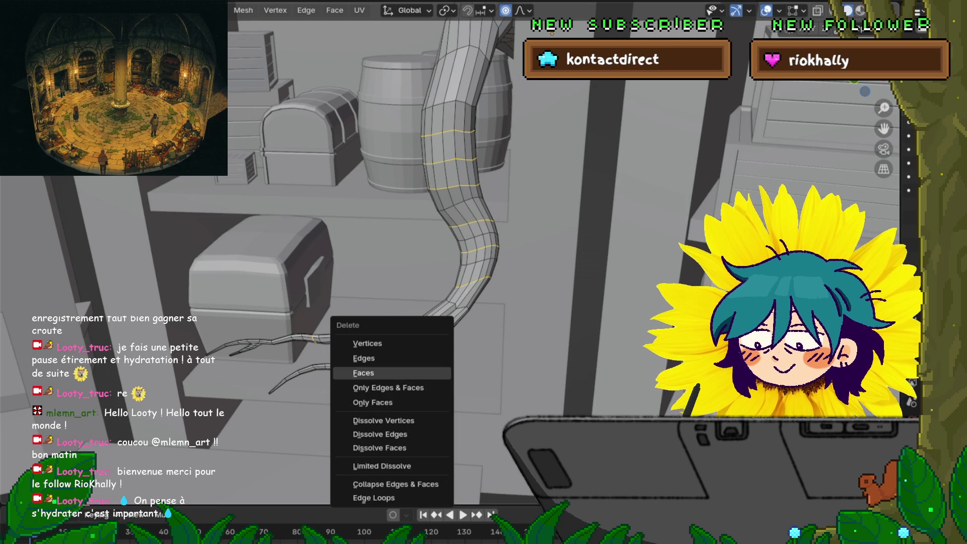
click(364, 358)
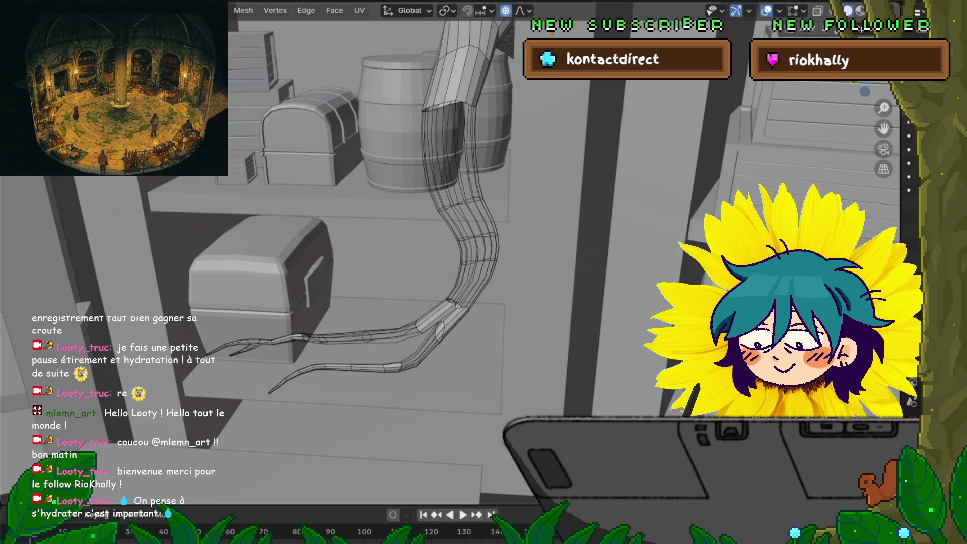
key(ctrl+z)
key(x)
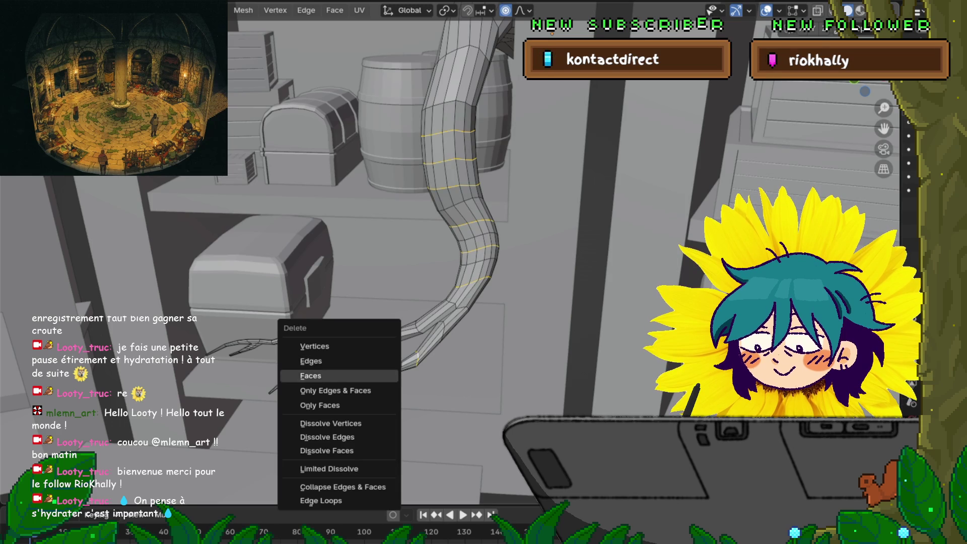
click(314, 347)
key(ctrl+z)
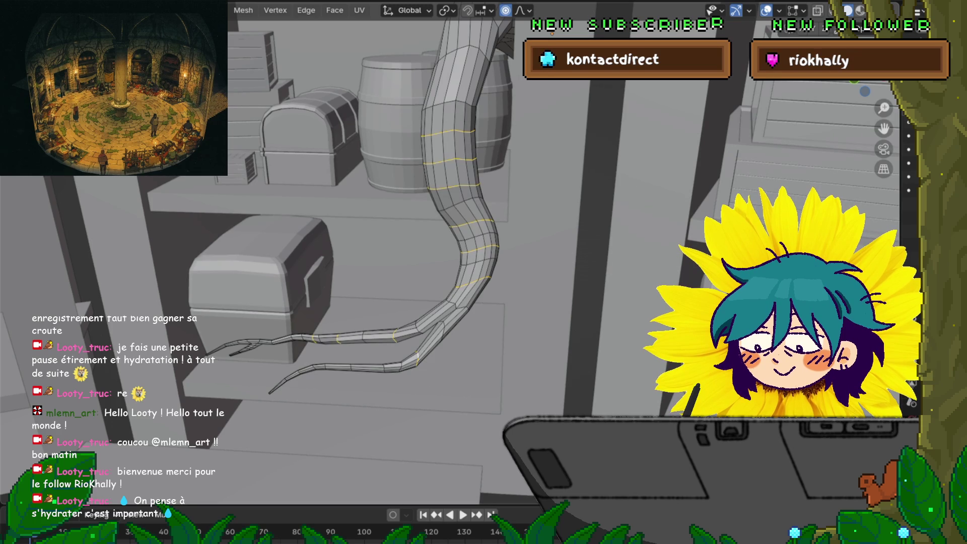
key(x)
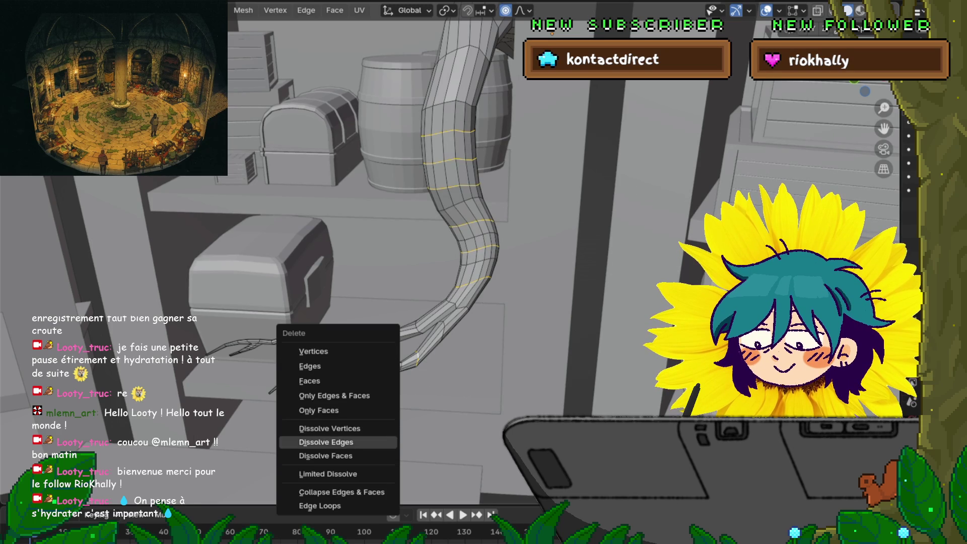
click(330, 428)
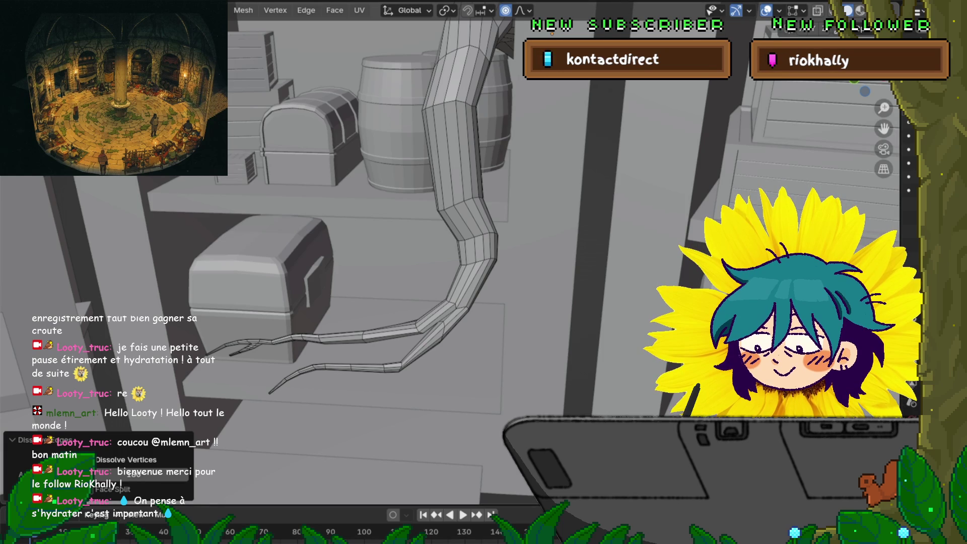
Dissolve another edge loop along the tube and orbit closer to its upper part.
middle_drag(378, 264, 397, 254)
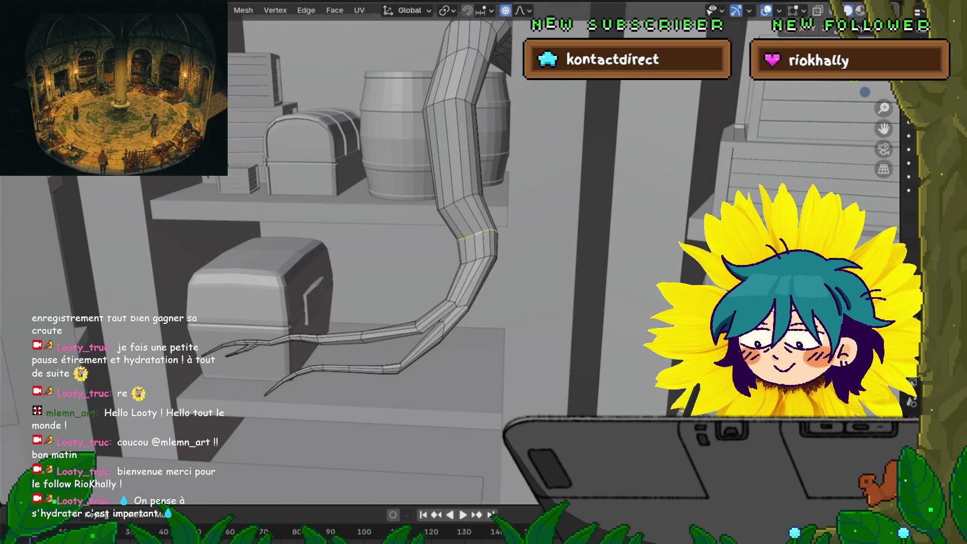
key(x)
click(446, 252)
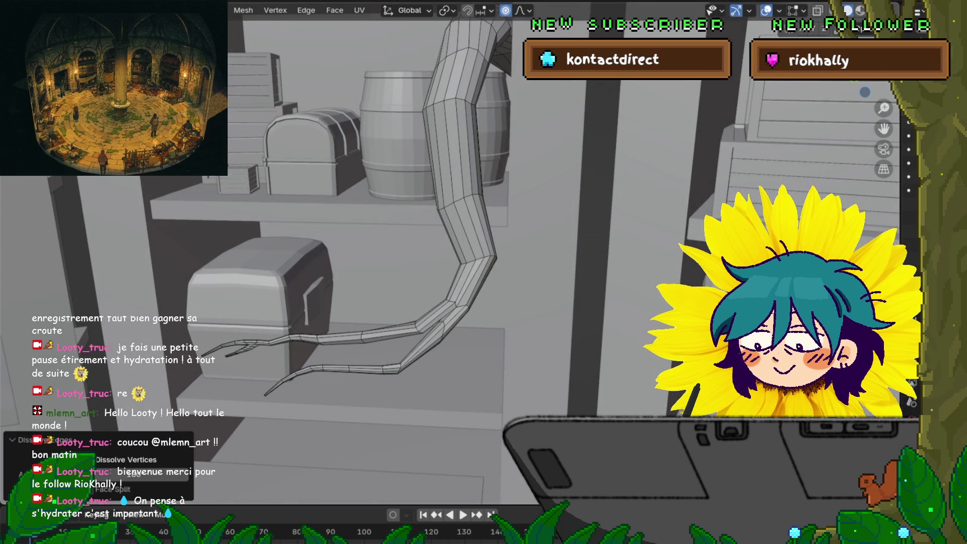
middle_drag(303, 265, 317, 257)
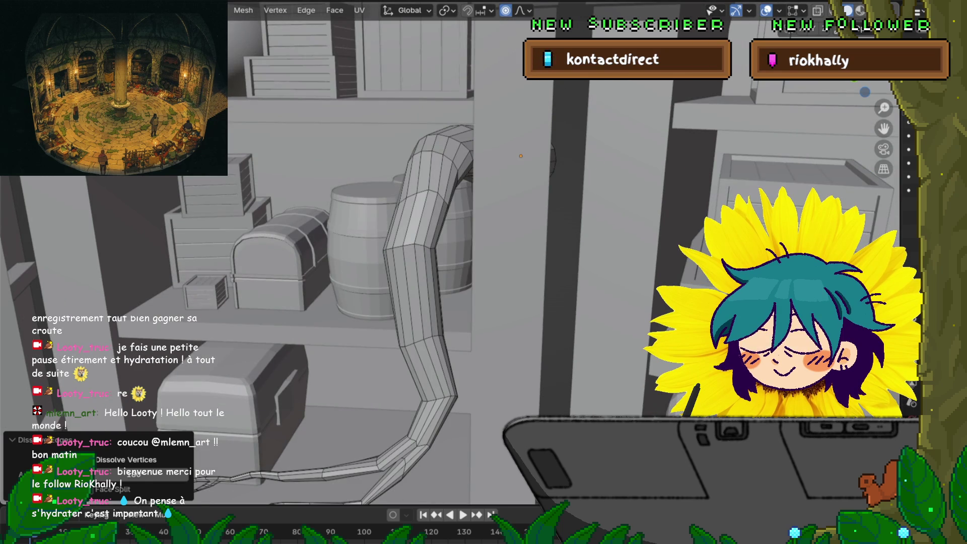
Dissolve three more edge loops along the root tube with X > Dissolve Edges.
key(x)
click(401, 204)
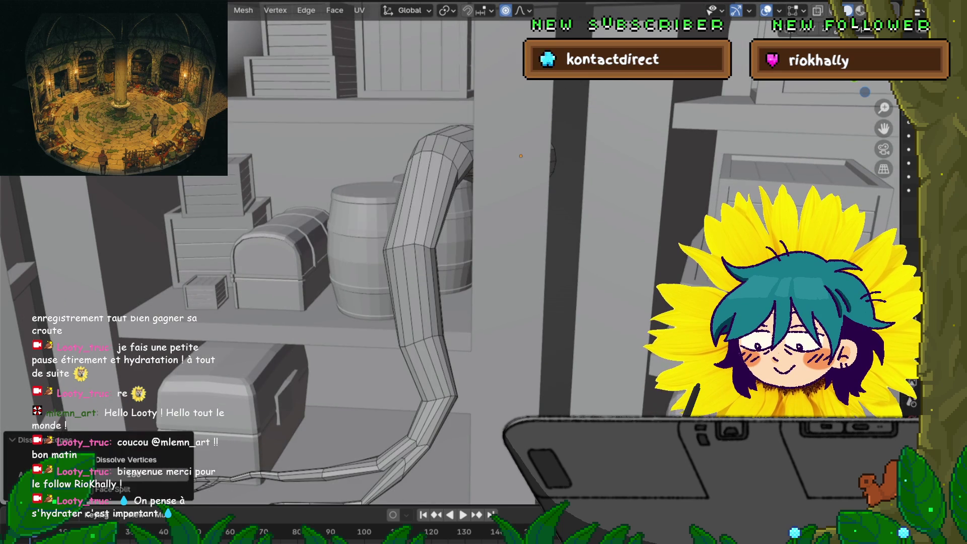
middle_drag(454, 265, 514, 242)
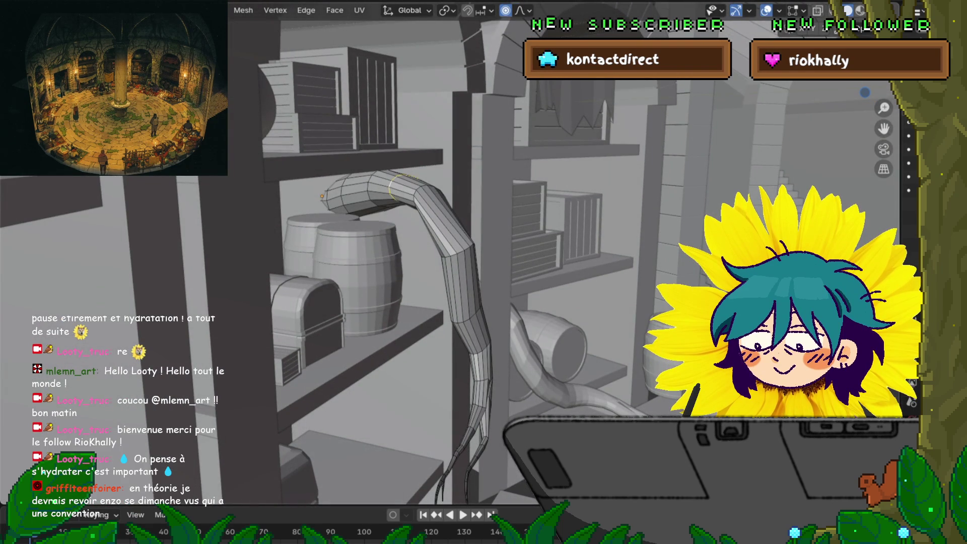
key(x)
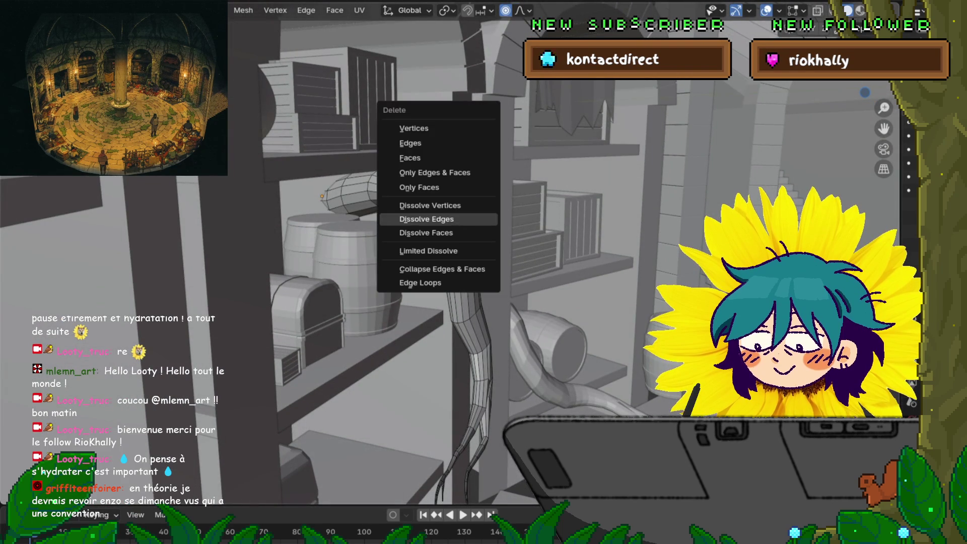
click(412, 219)
middle_drag(413, 218, 545, 244)
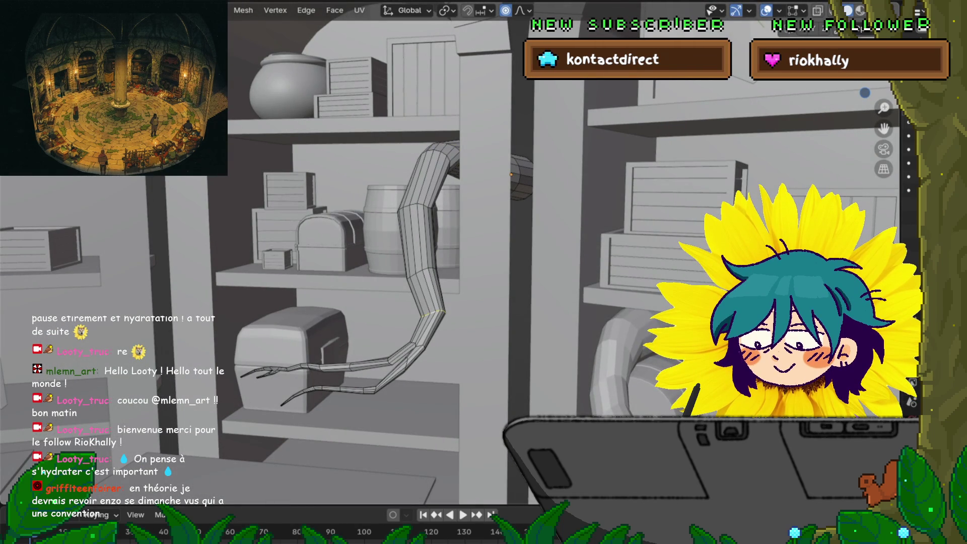
key(x)
click(423, 309)
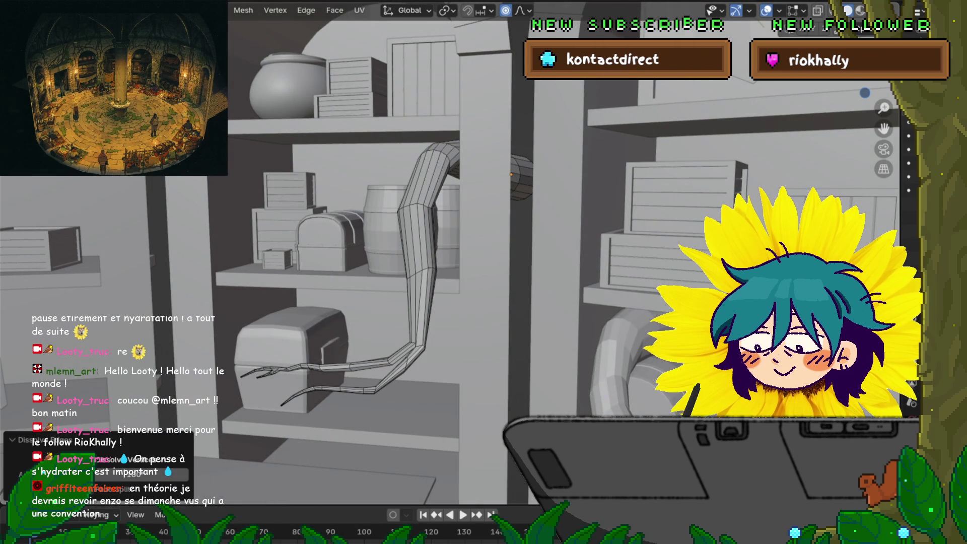
Soften the tube's middle bend toward the chest with a reduced-radius proportional move.
middle_drag(514, 242, 559, 260)
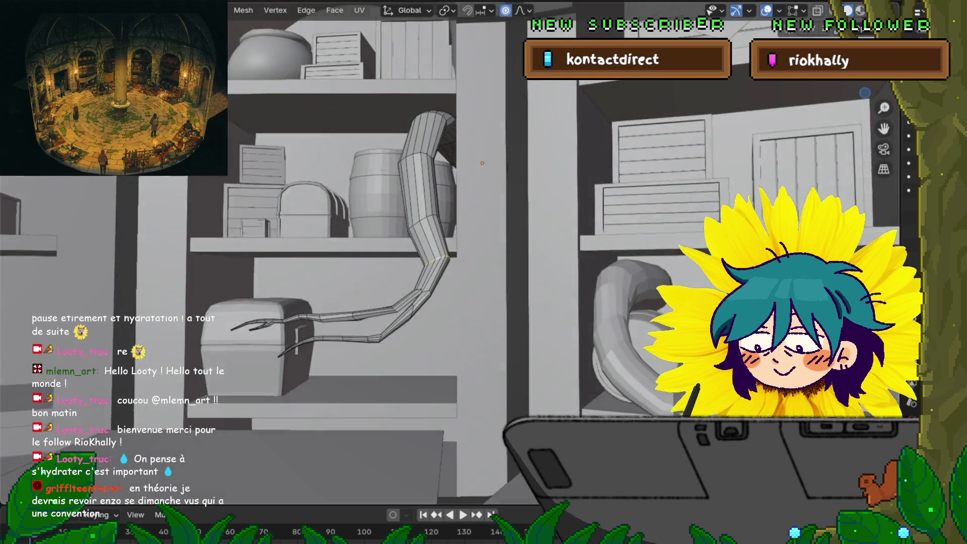
middle_drag(483, 164, 484, 160)
key(g)
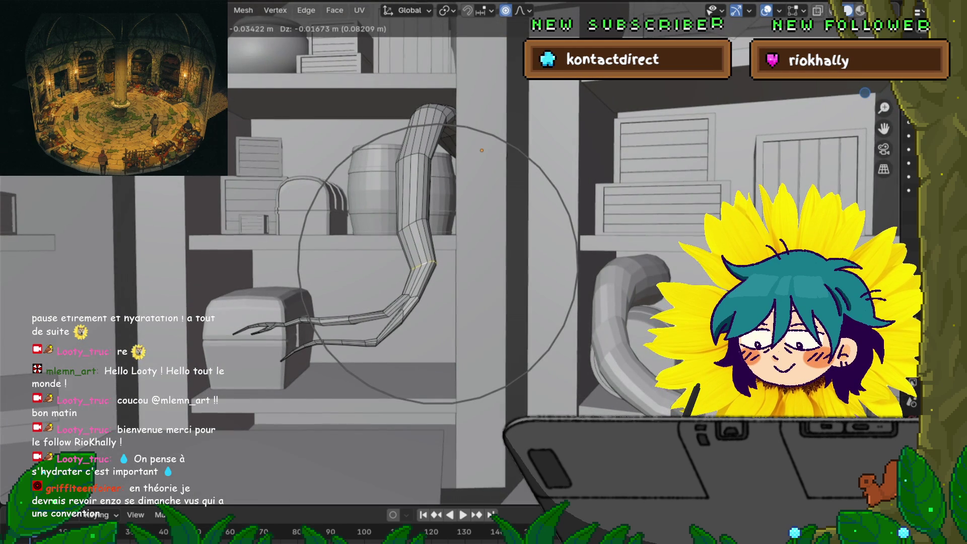
scroll(438, 264, up, 3)
scroll(438, 264, up, 2)
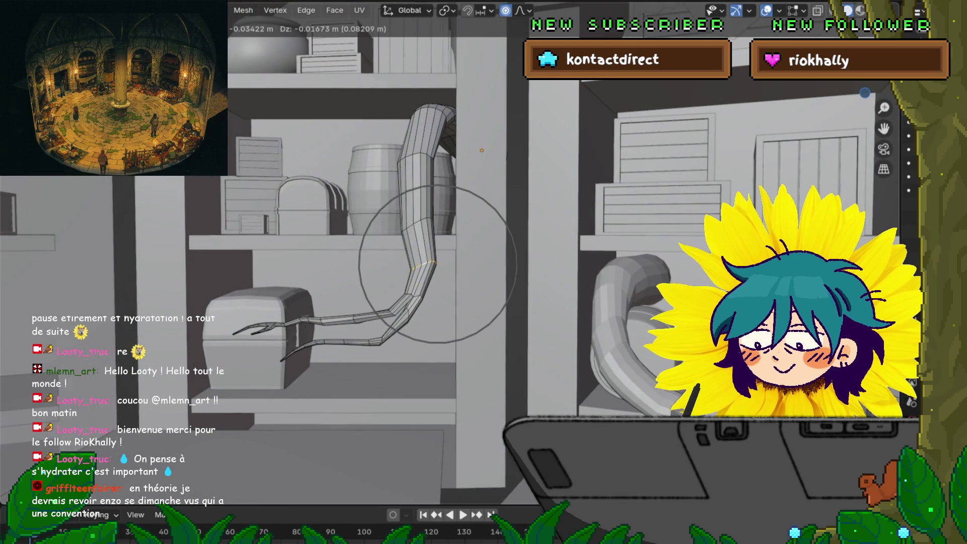
key(Return)
middle_drag(362, 264, 423, 235)
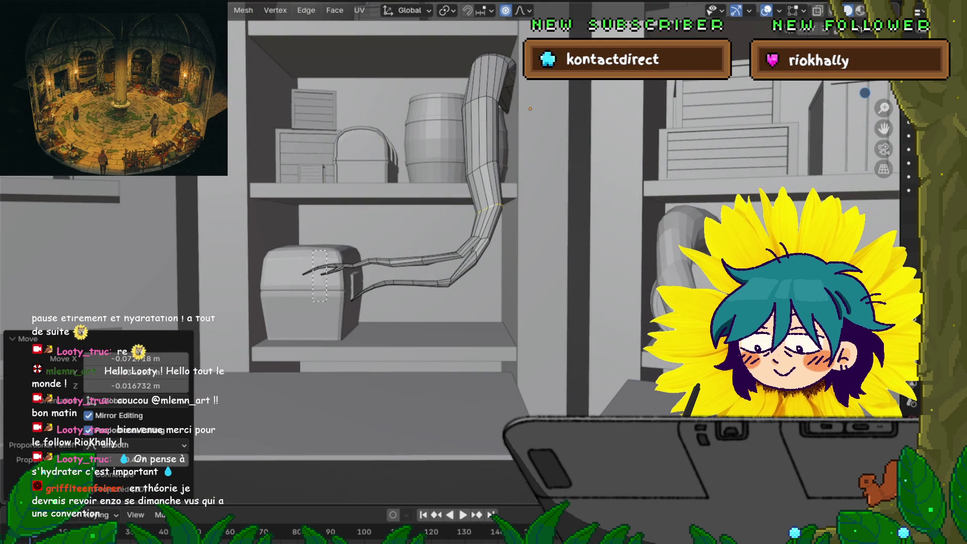
Select the tube's two split tips near the chest and try a first rotate-and-move, then undo it.
click(325, 270)
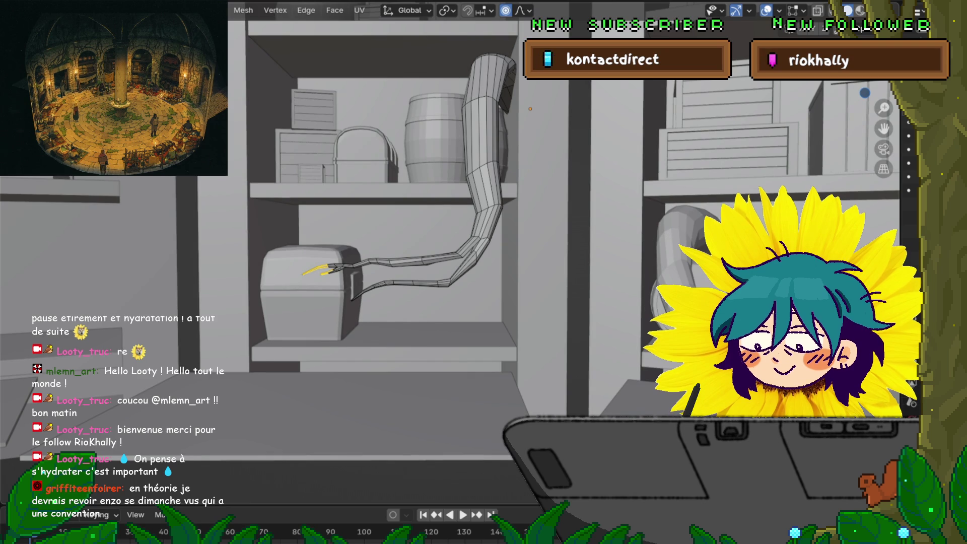
shift+click(356, 294)
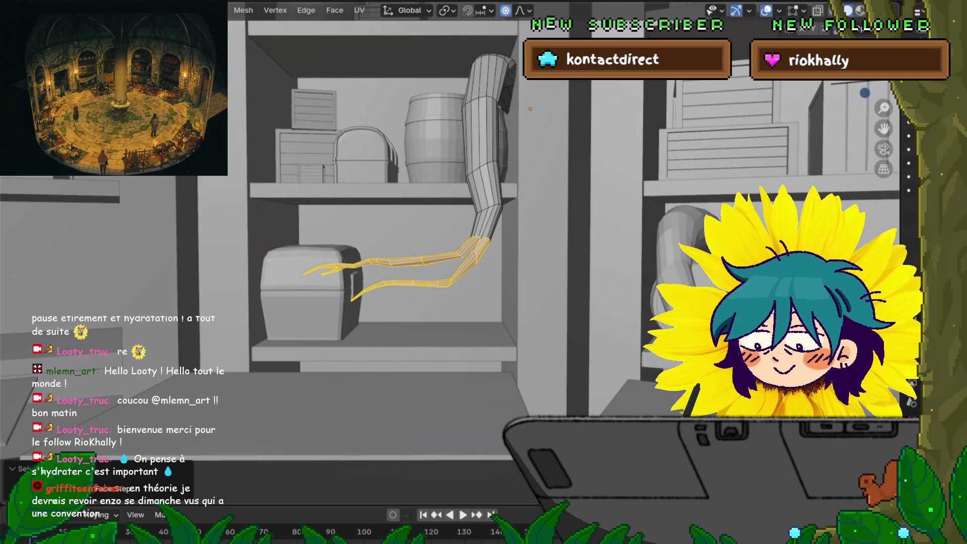
key(r)
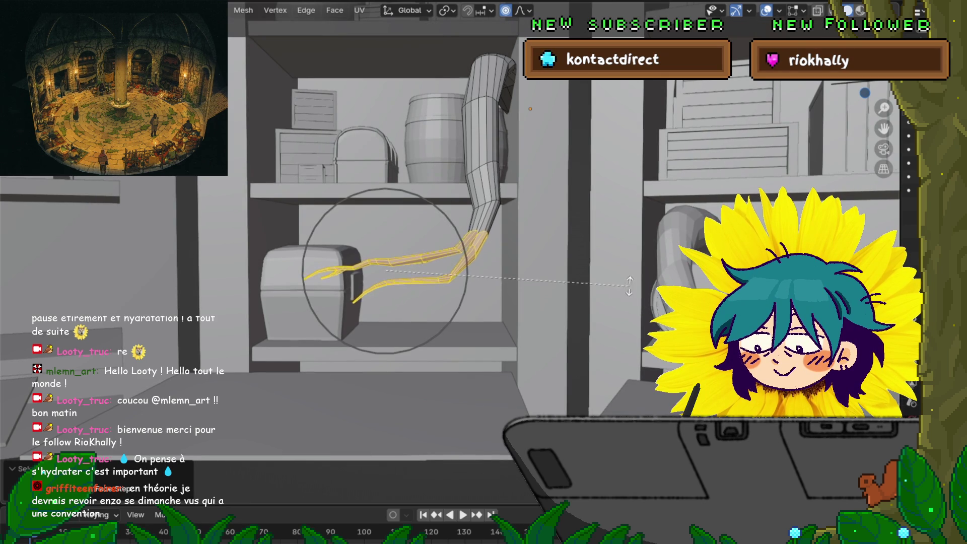
key(Return)
key(g)
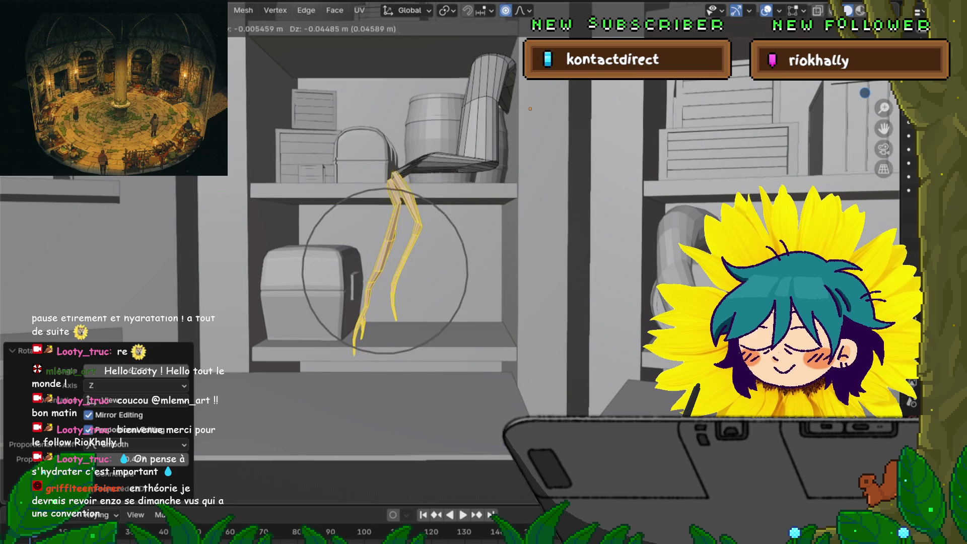
key(Return)
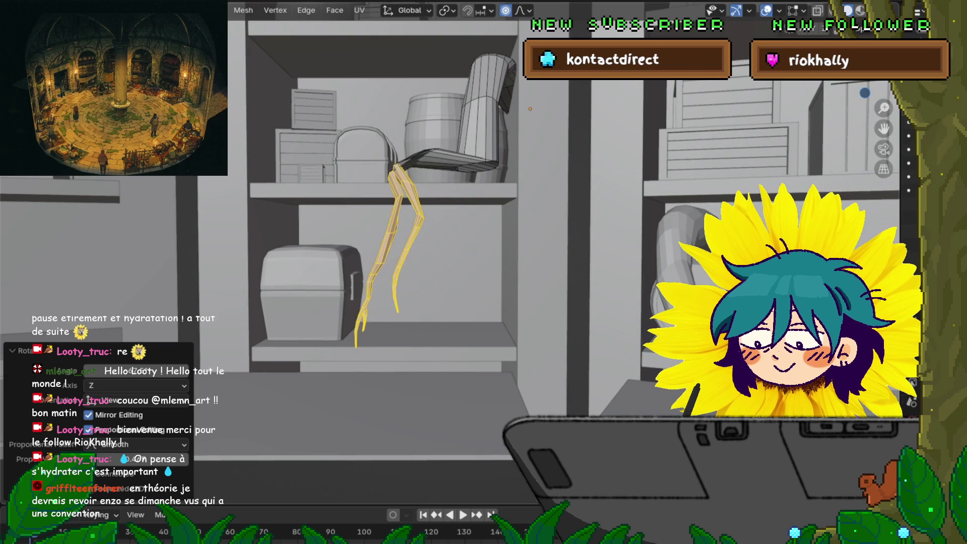
key(ctrl+z)
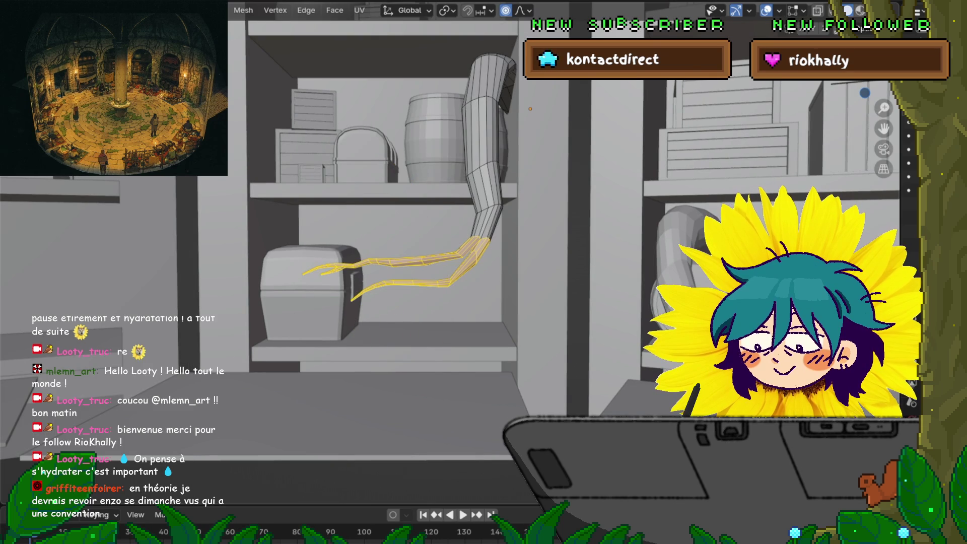
Re-rotate the split tips and move them down-right with several small rotation tweaks.
key(r)
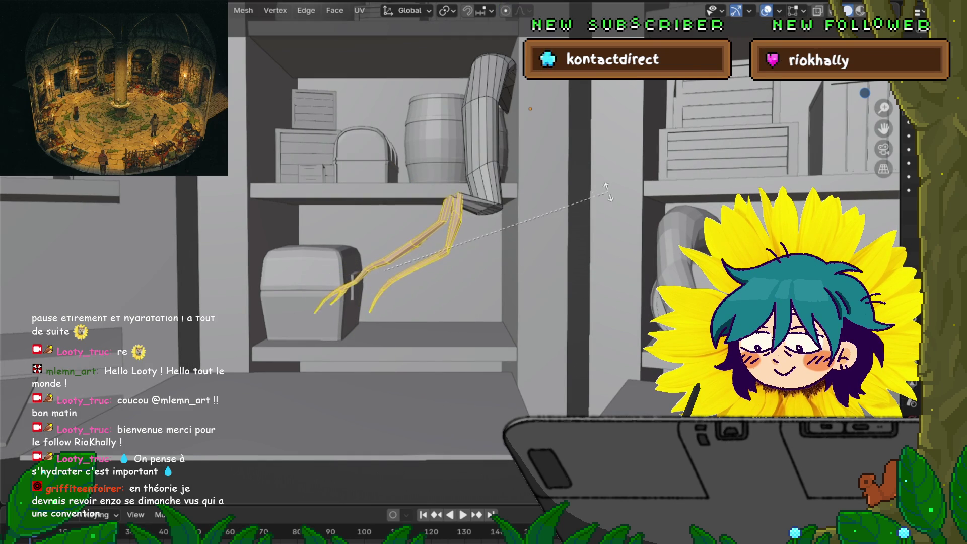
click(505, 141)
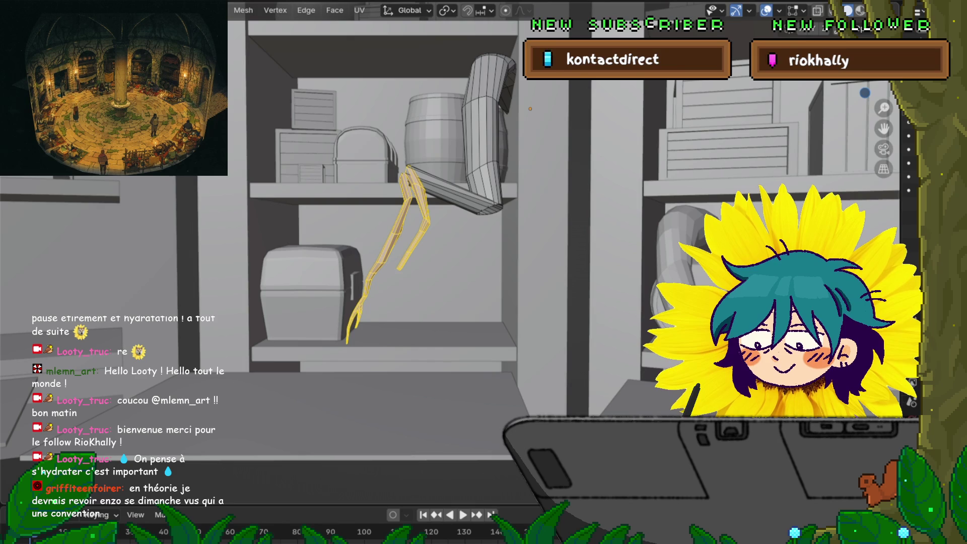
key(g)
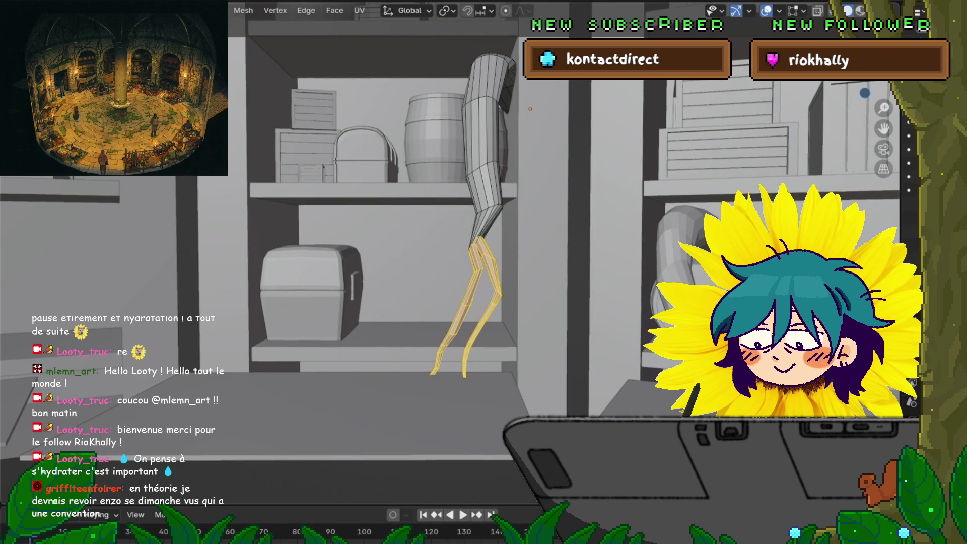
key(Return)
key(r)
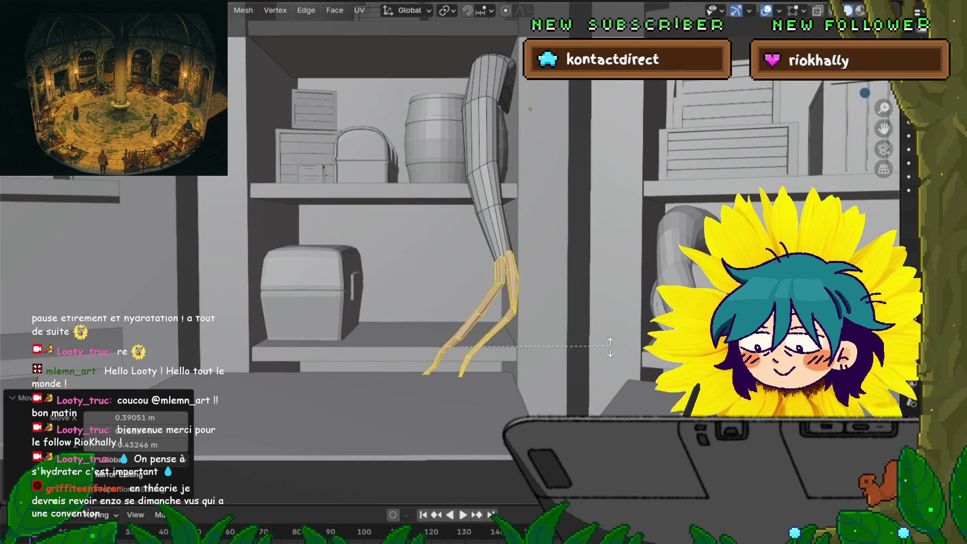
key(Return)
key(r)
key(Return)
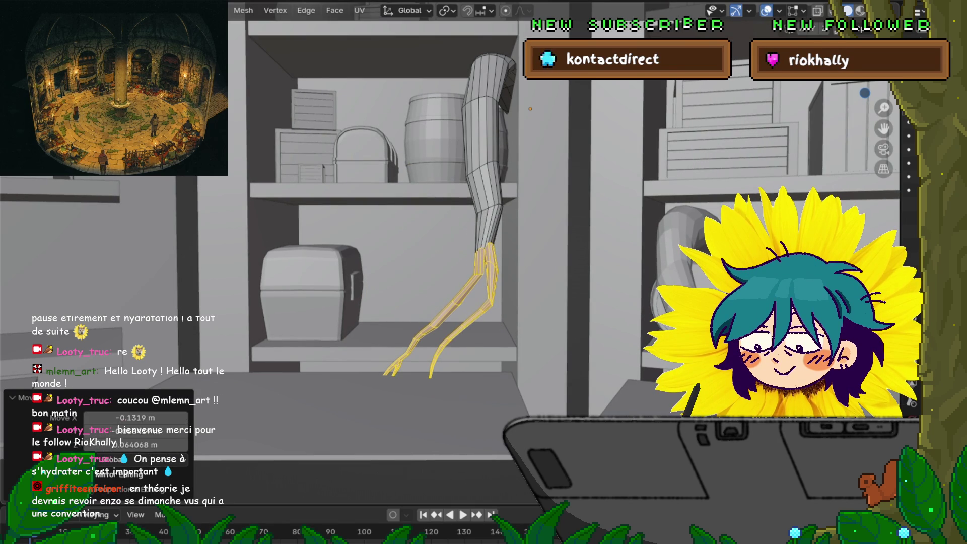
Grow the selection toward the wrist and swing the tips leftward and down onto the shelf, then deselect.
key(ctrl+KP_Add)
key(r)
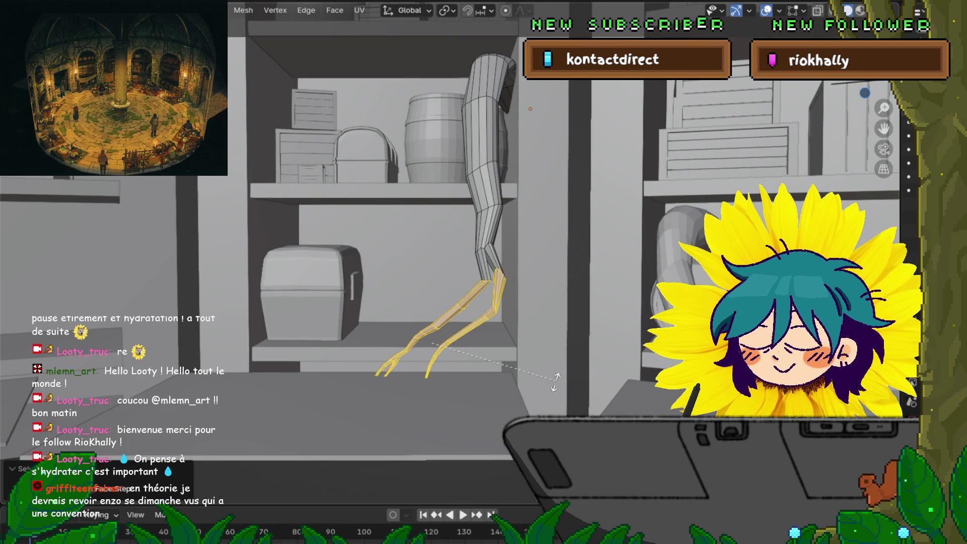
key(Return)
key(r)
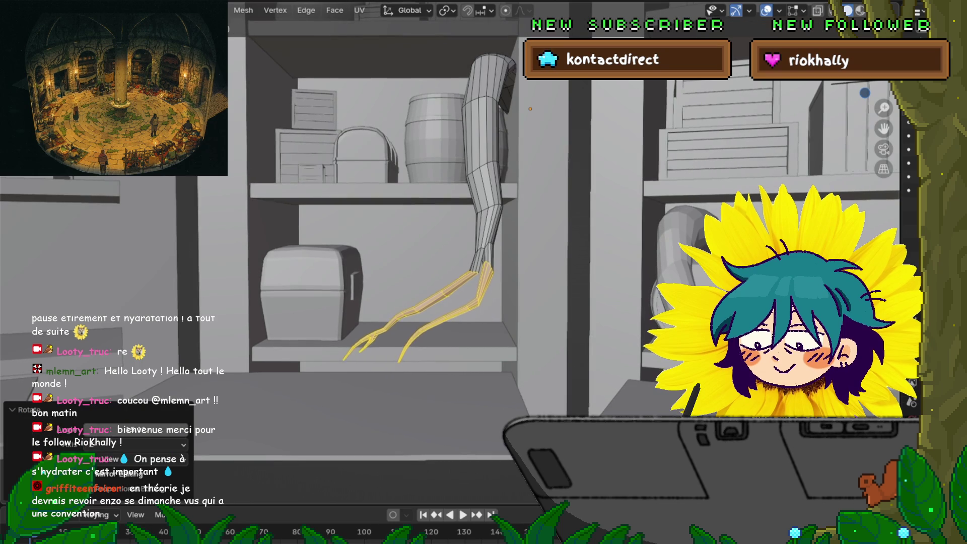
key(Return)
key(ctrl+KP_Add)
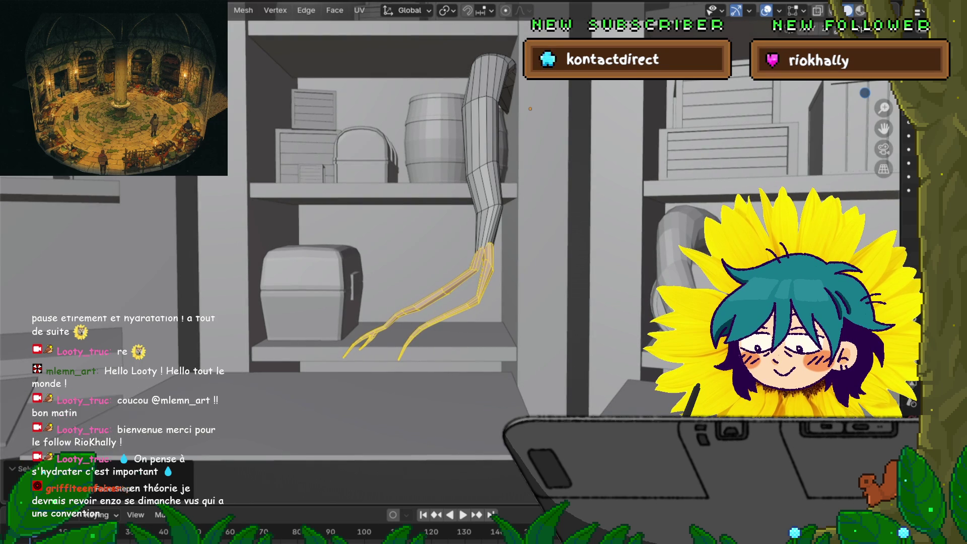
key(g)
key(Return)
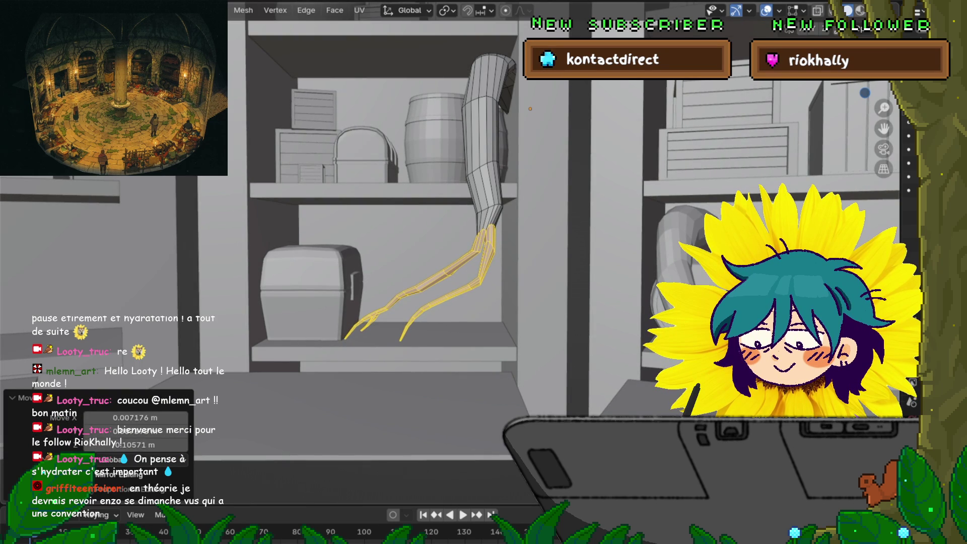
key(alt+a)
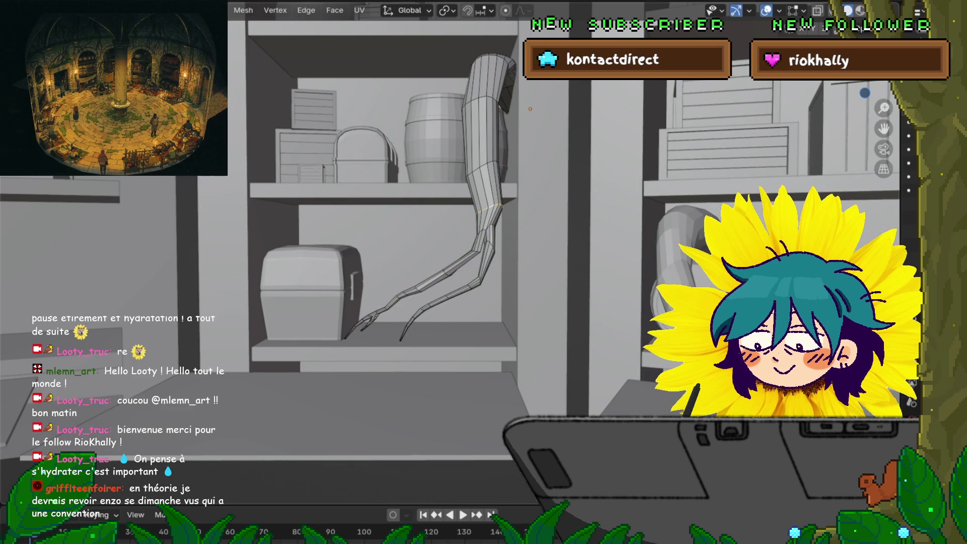
Enable proportional editing and nudge the leg's edge loop with falloff moves, a Z slide and a rotation.
key(o)
key(g)
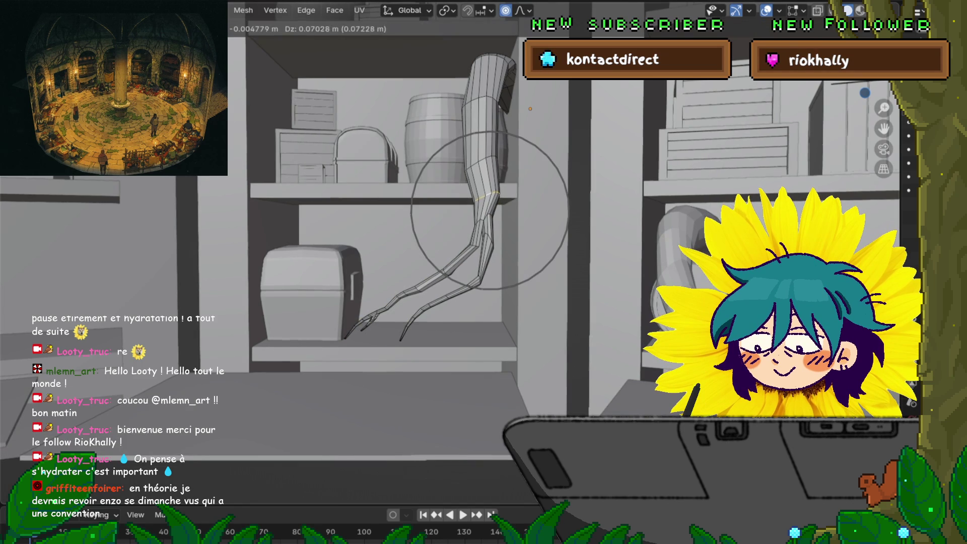
scroll(489, 210, up, 3)
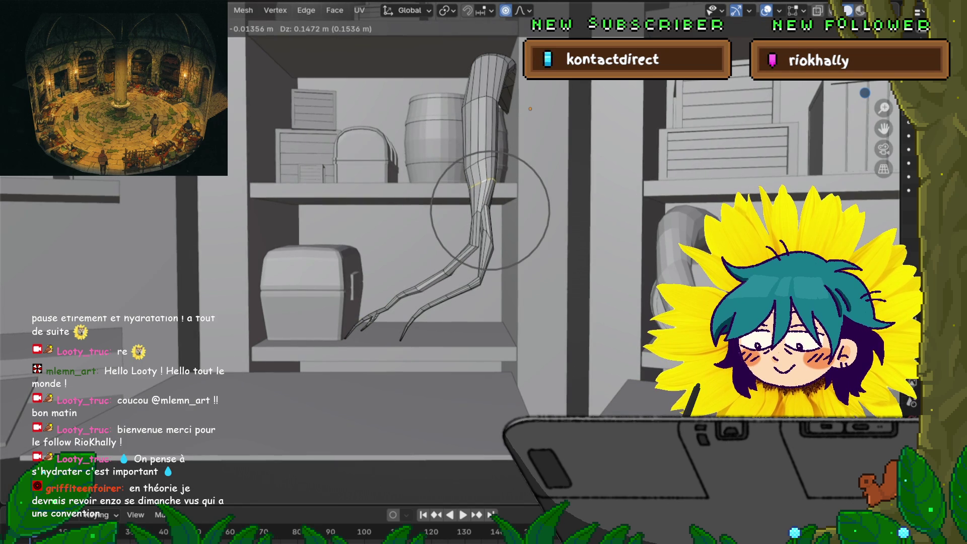
key(Return)
key(g)
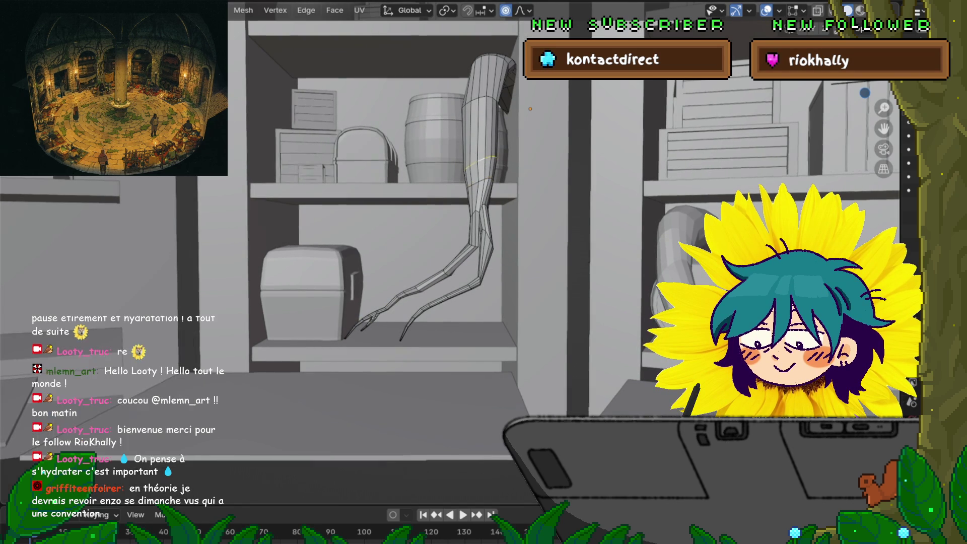
key(z)
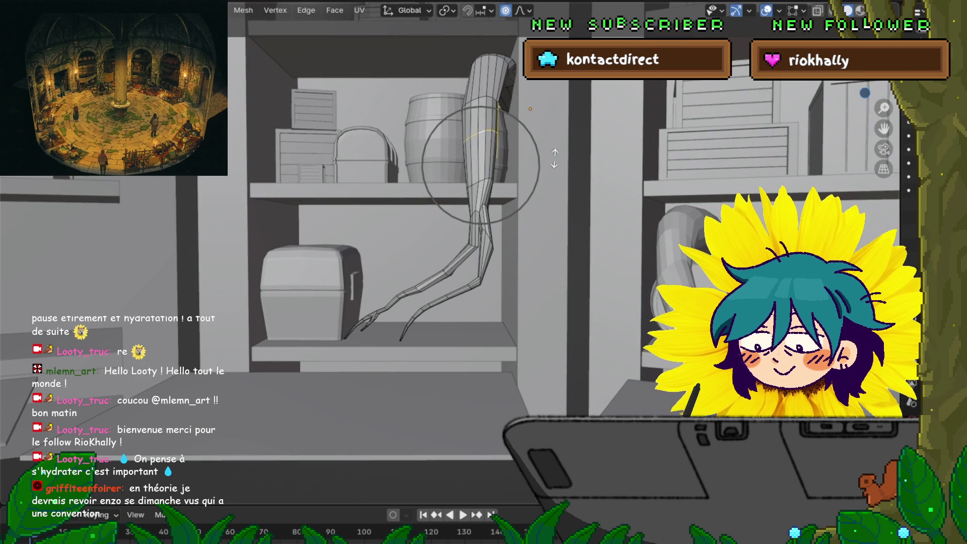
key(Return)
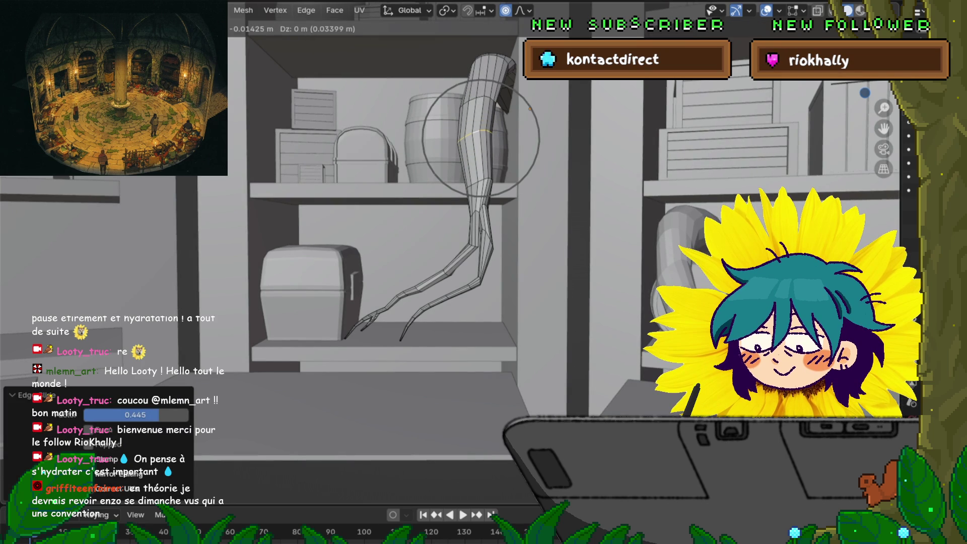
key(Return)
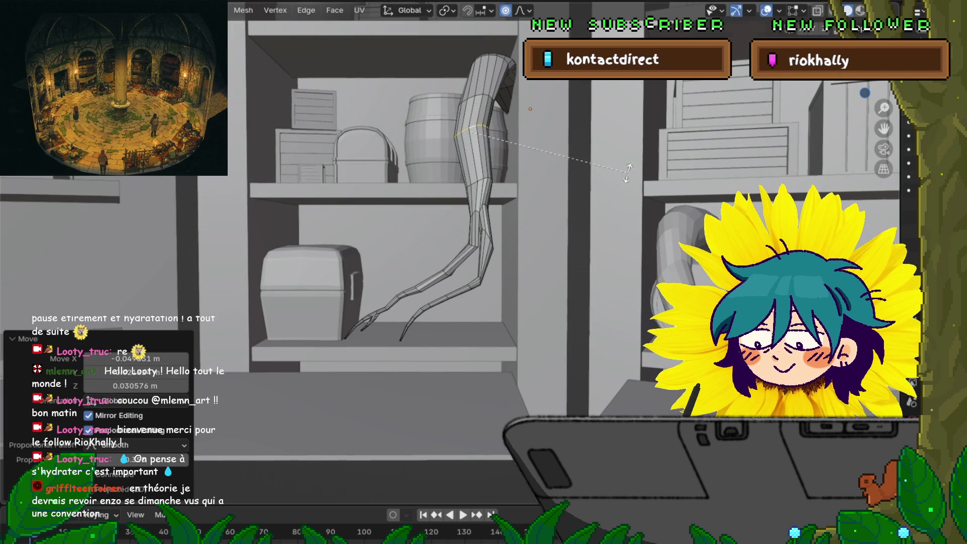
key(z)
key(Return)
Pick a loop higher up the leg and move it vertically along Z with falloff to refine the curve.
alt+click(485, 97)
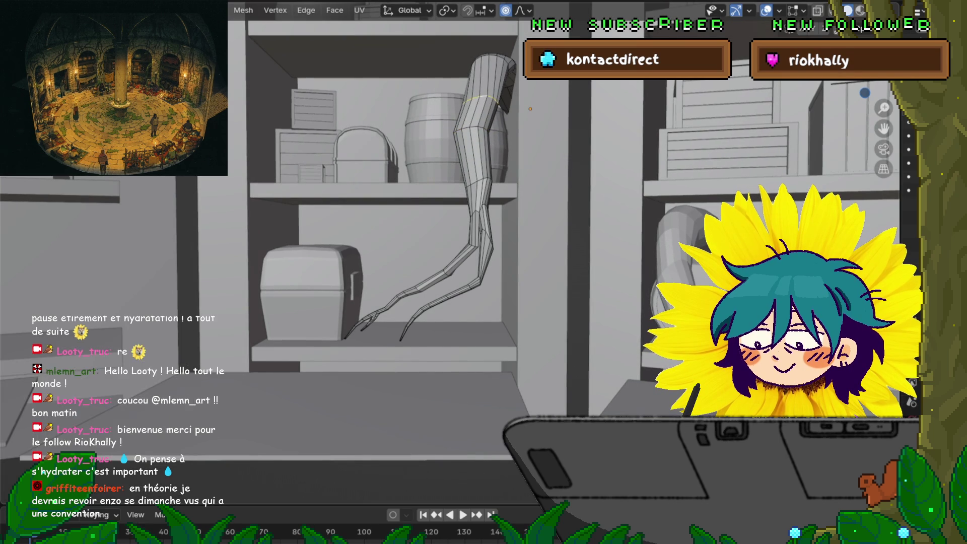
key(g)
key(z)
key(Return)
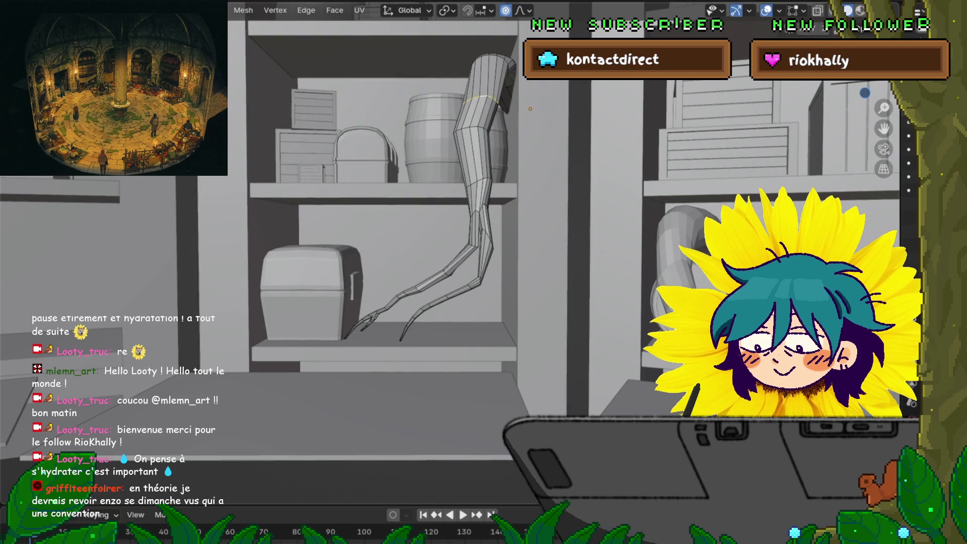
key(g)
key(z)
key(Return)
mouse_move(530, 108)
middle_down()
mouse_move(590, 121)
mouse_move(529, 132)
middle_up()
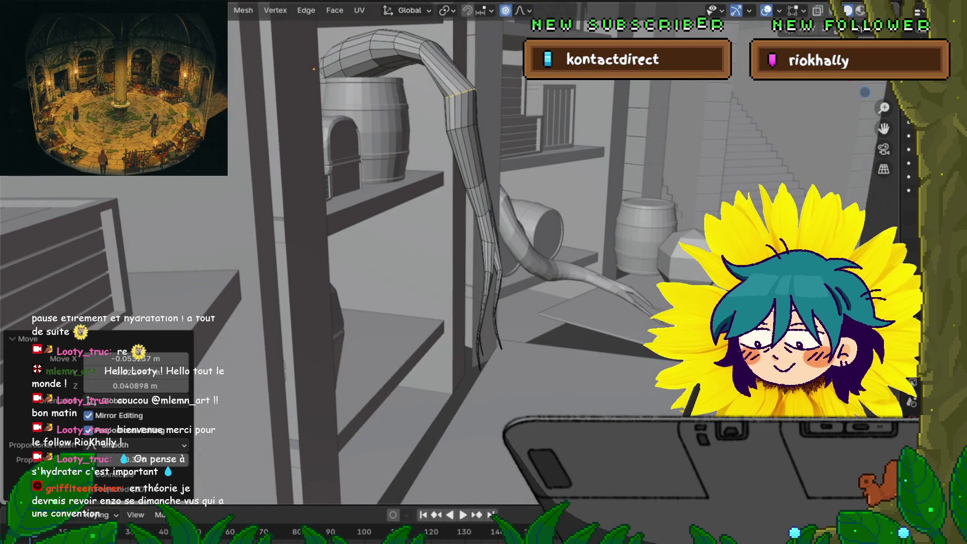
Deselect, then bend the tube's top end with three falloff moves where it arches over the shelf.
key(alt+a)
key(g)
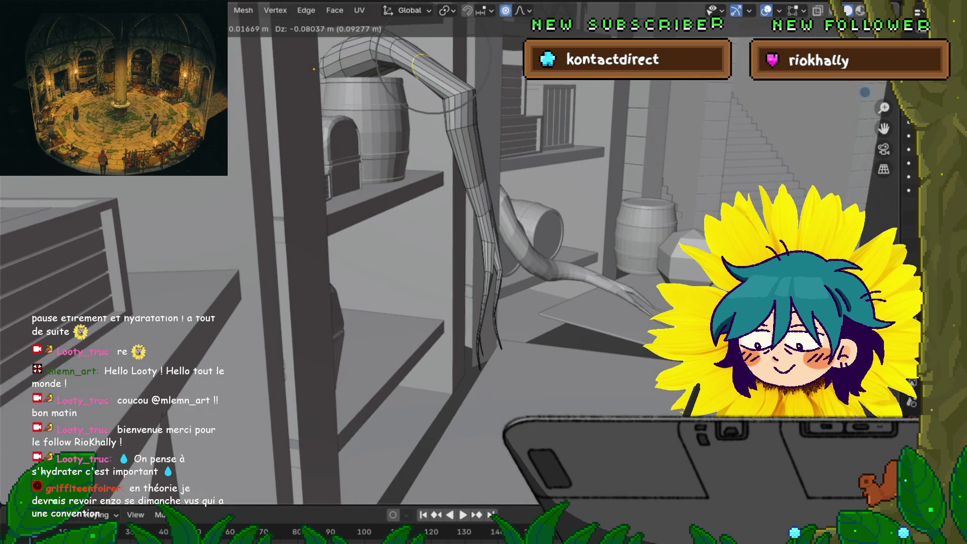
key(Return)
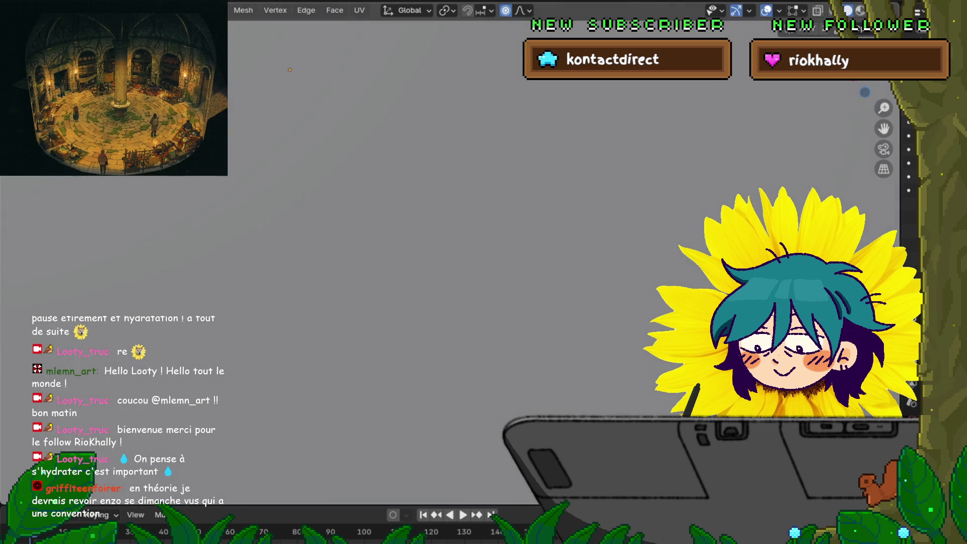
scroll(454, 264, up, 5)
key(g)
key(Return)
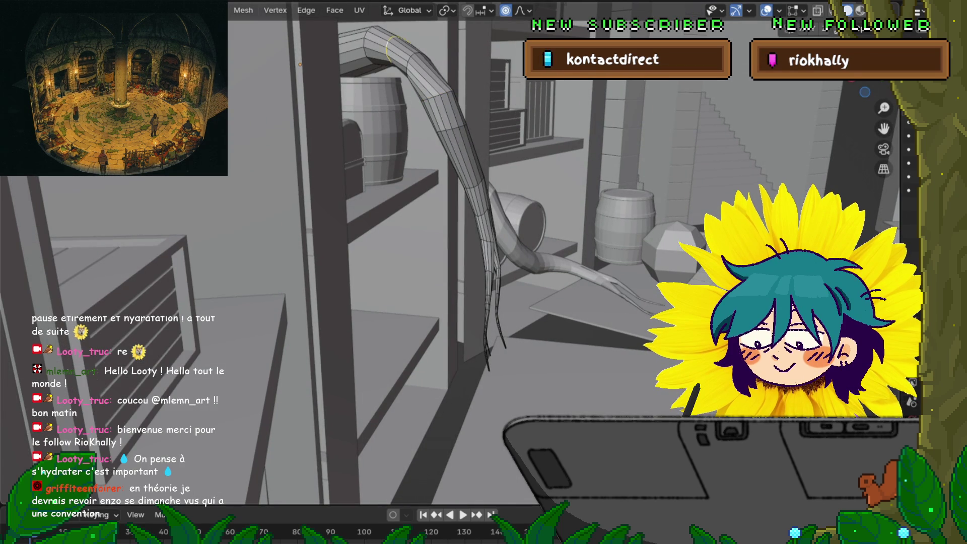
key(g)
key(Return)
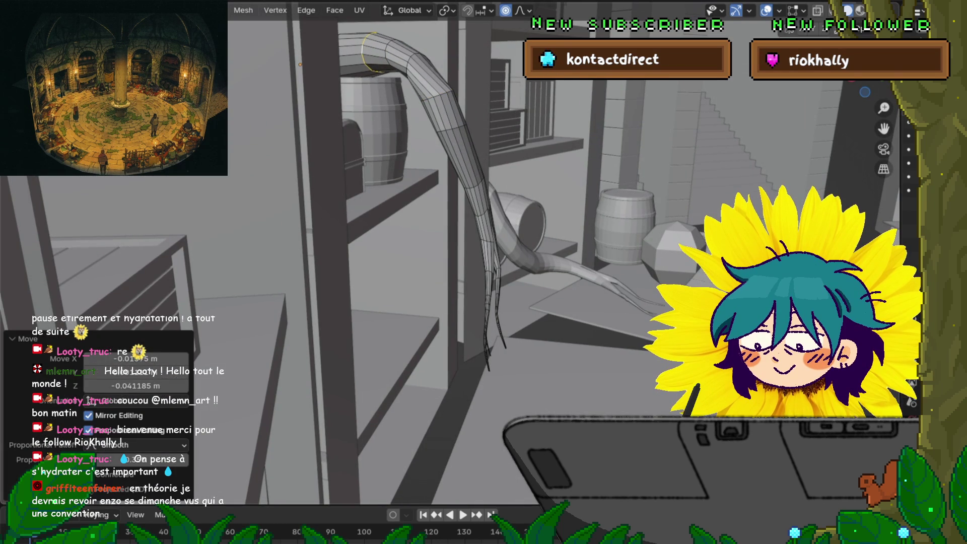
Select the tube's top ring and scale it up to thicken the part hanging from the shelf.
click(412, 57)
key(s)
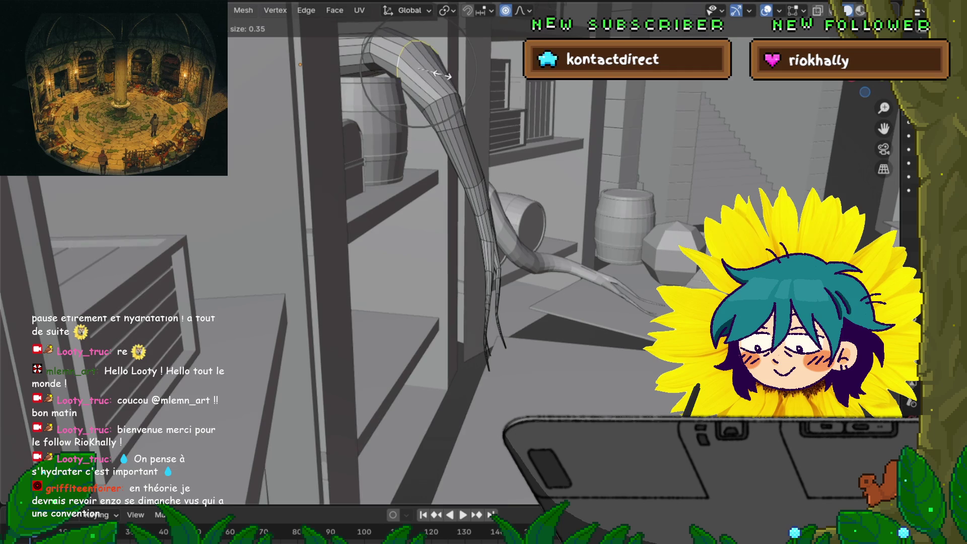
key(Return)
mouse_move(412, 57)
middle_down()
mouse_move(514, 91)
mouse_move(516, 123)
middle_up()
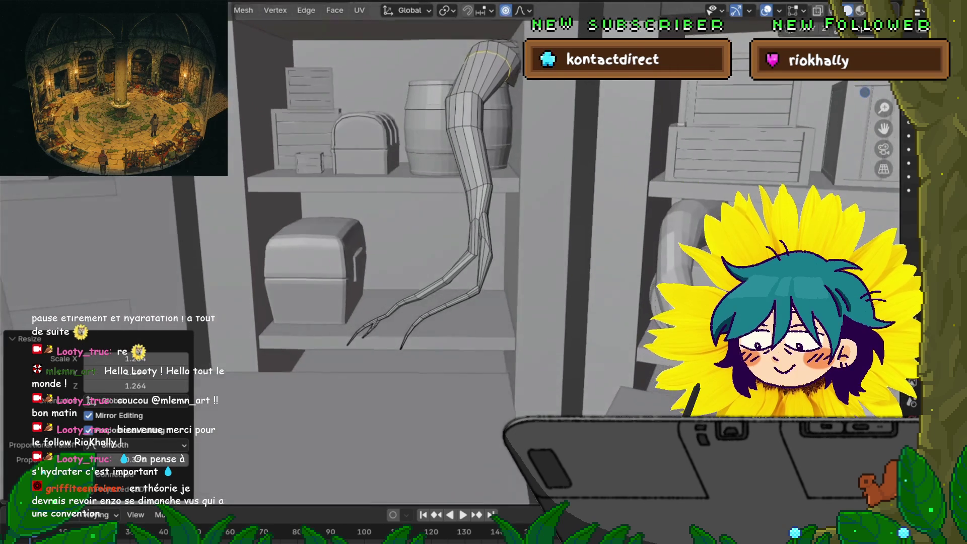
Adjust the top ring along X, extrude a new segment from it and scale the extruded end.
key(r)
key(x)
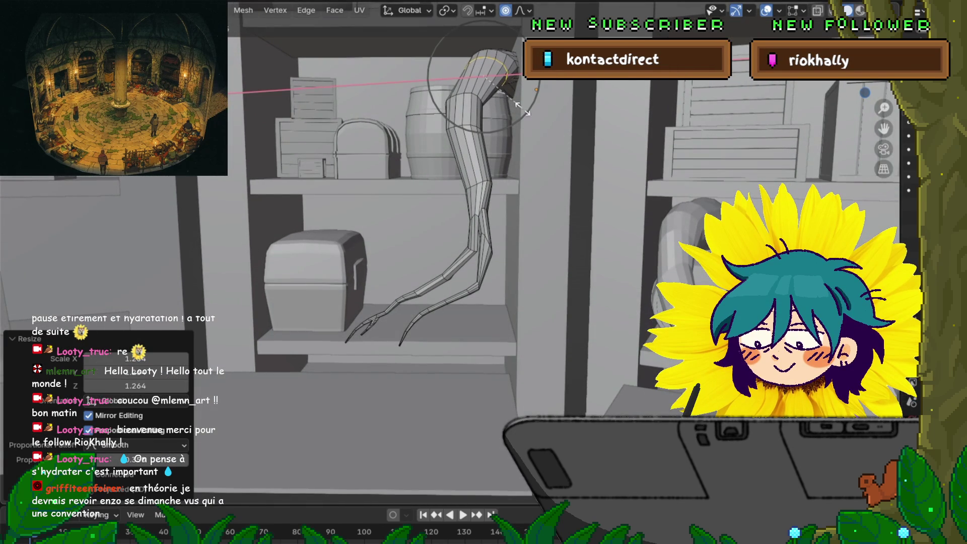
key(Return)
key(e)
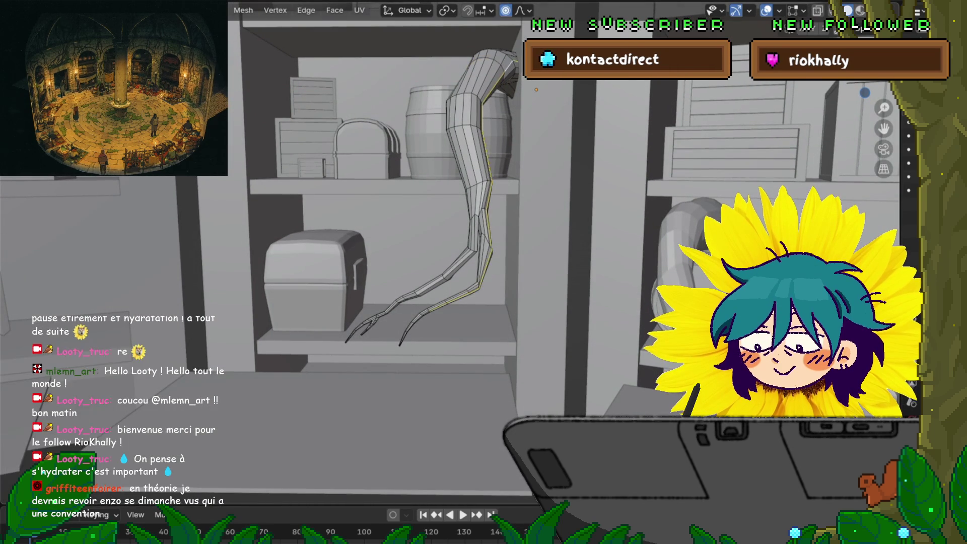
key(s)
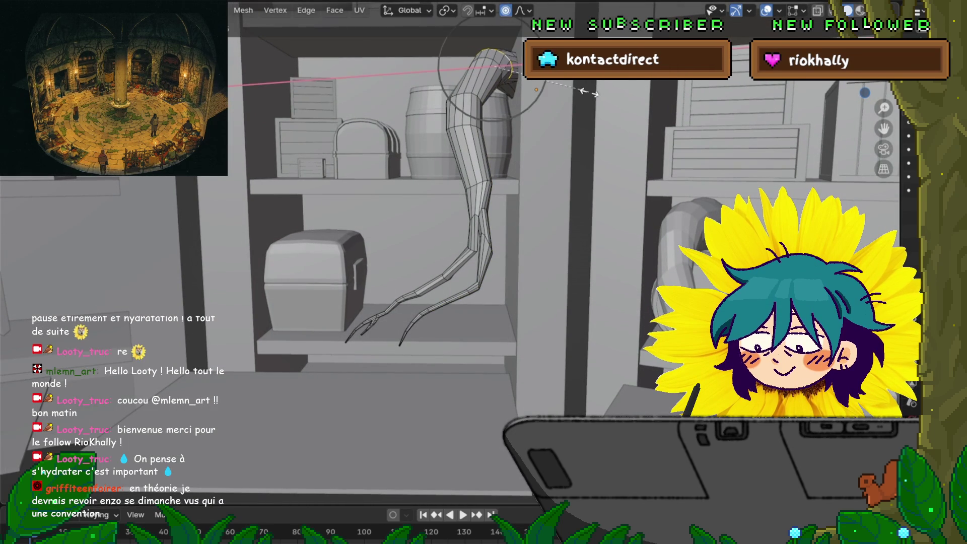
key(Return)
key(e)
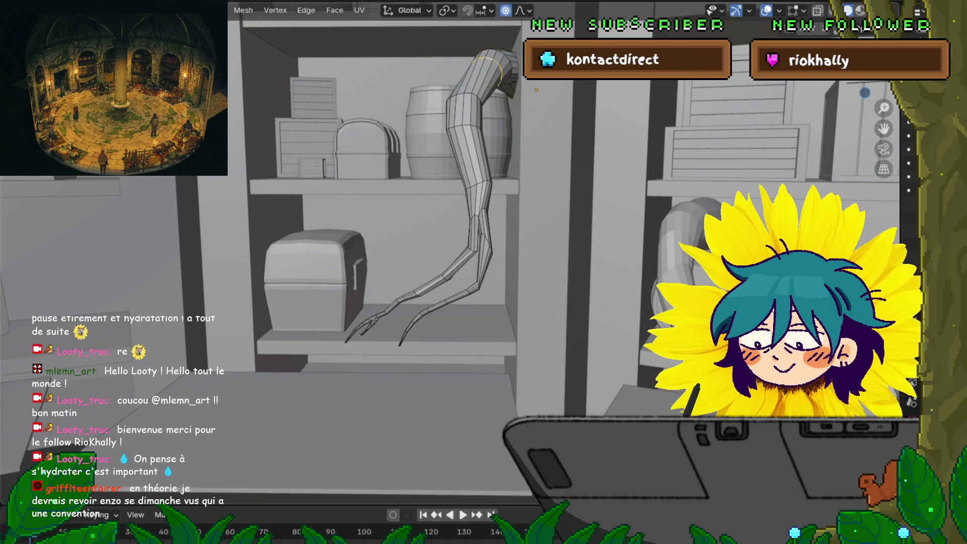
key(s)
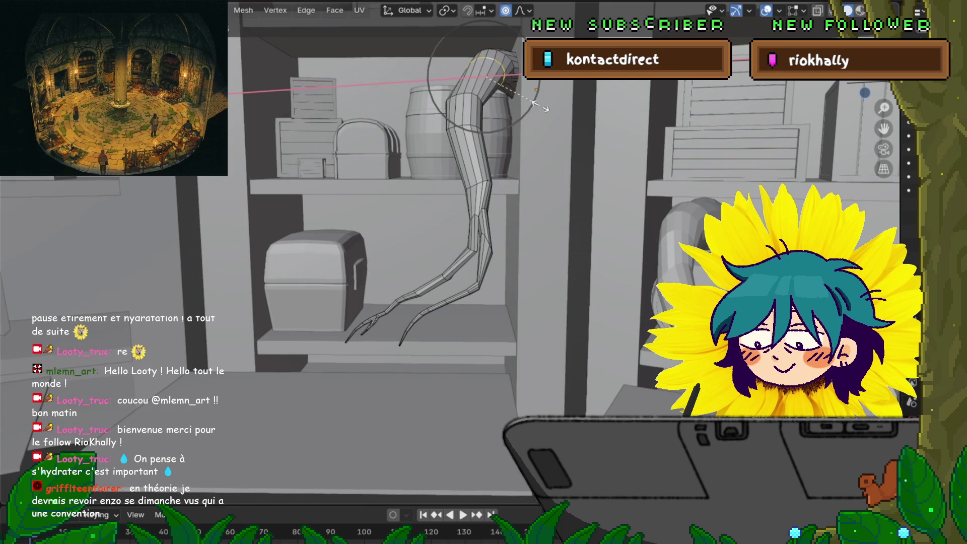
key(Return)
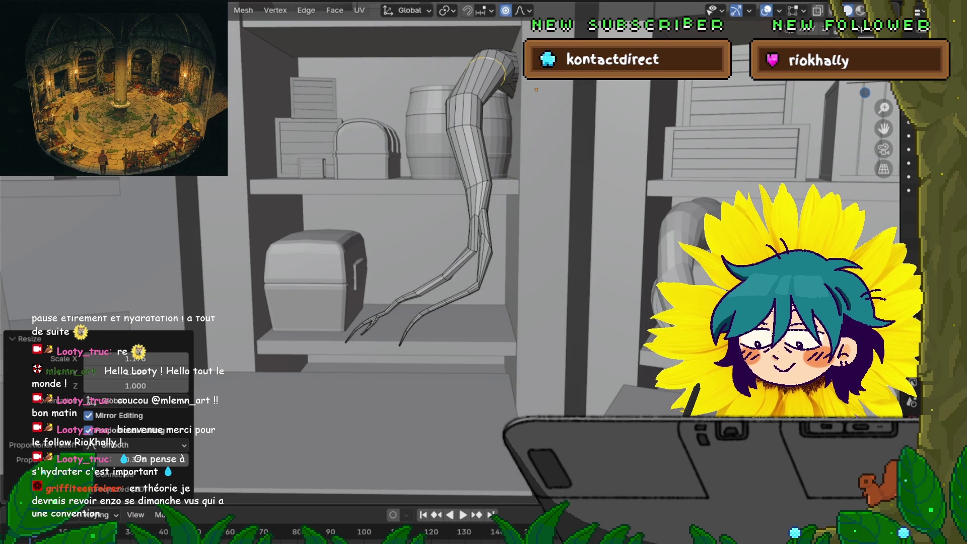
Slightly rotate the upper arm section and slide its edge loop to re-space it below the shelf.
mouse_move(484, 272)
middle_down()
mouse_move(454, 257)
mouse_move(469, 264)
middle_up()
key(r)
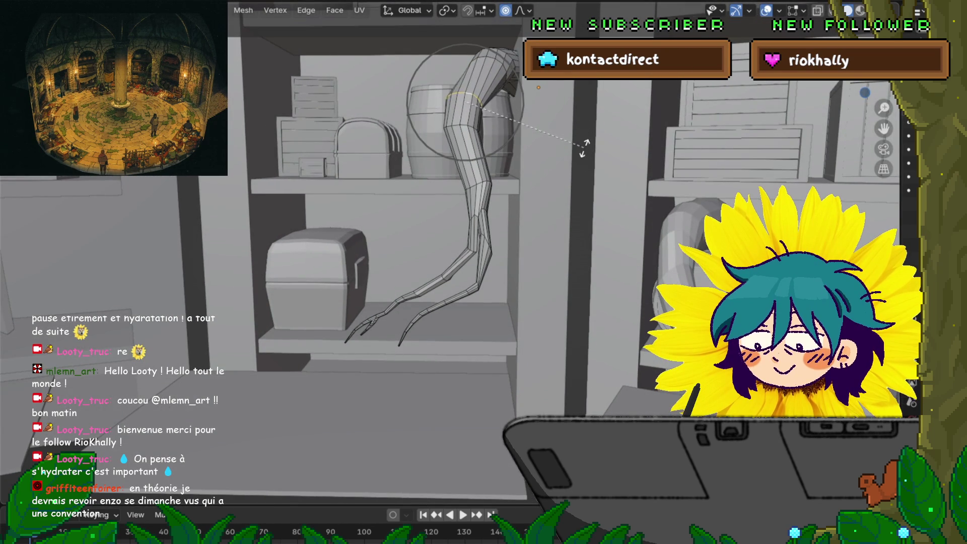
key(Return)
key(g)
key(g)
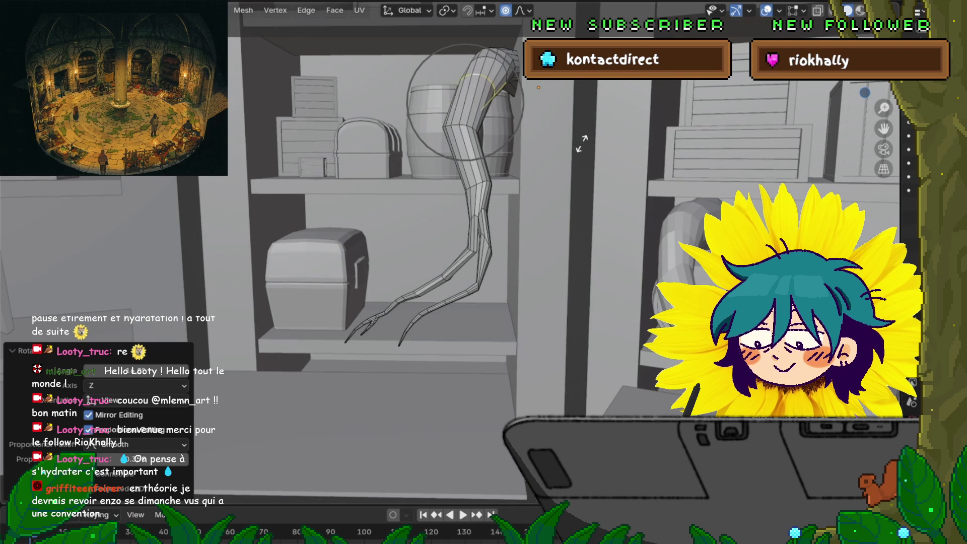
key(Return)
mouse_move(484, 272)
middle_down()
mouse_move(468, 268)
mouse_move(484, 212)
middle_up()
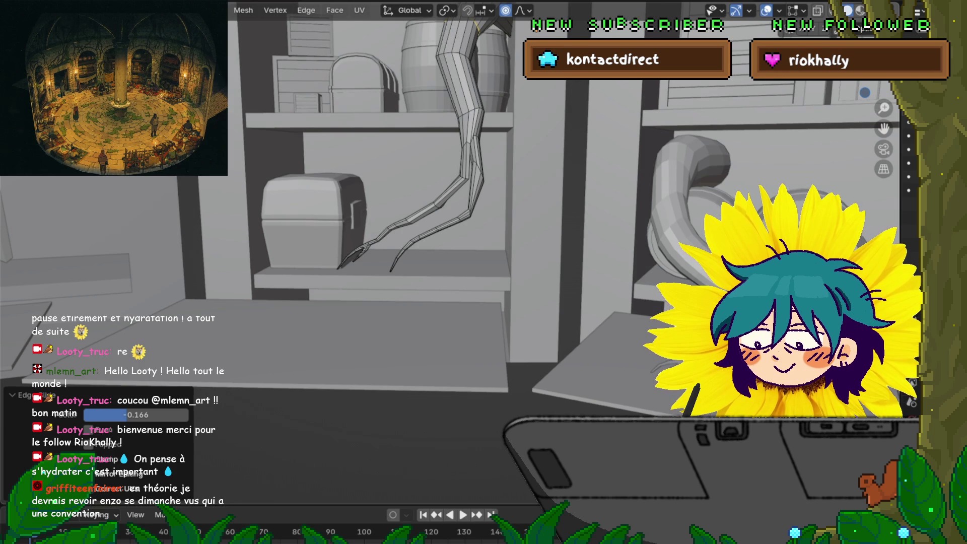
Start a loop cut along the lower strands, toggling its option and cancelling it twice.
key(ctrl+r)
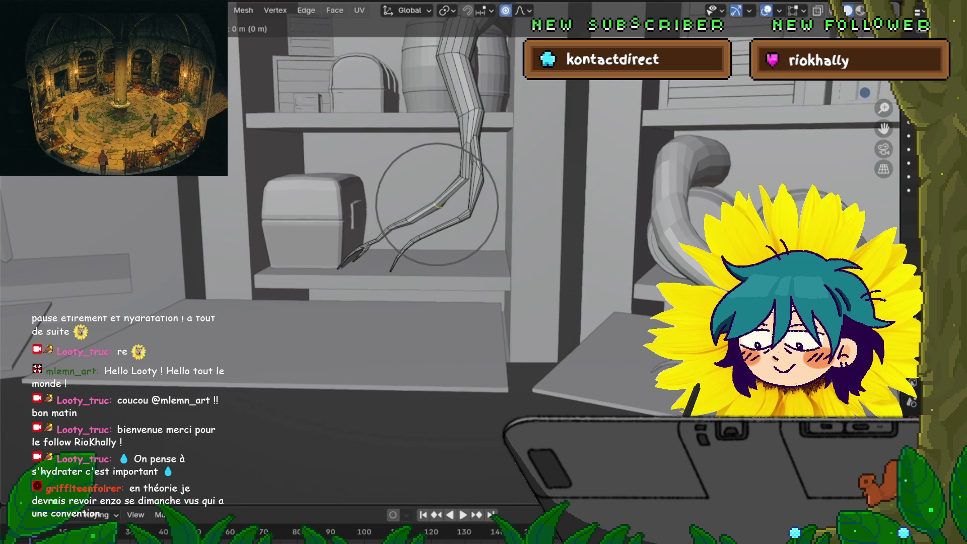
key(c)
key(Escape)
key(c)
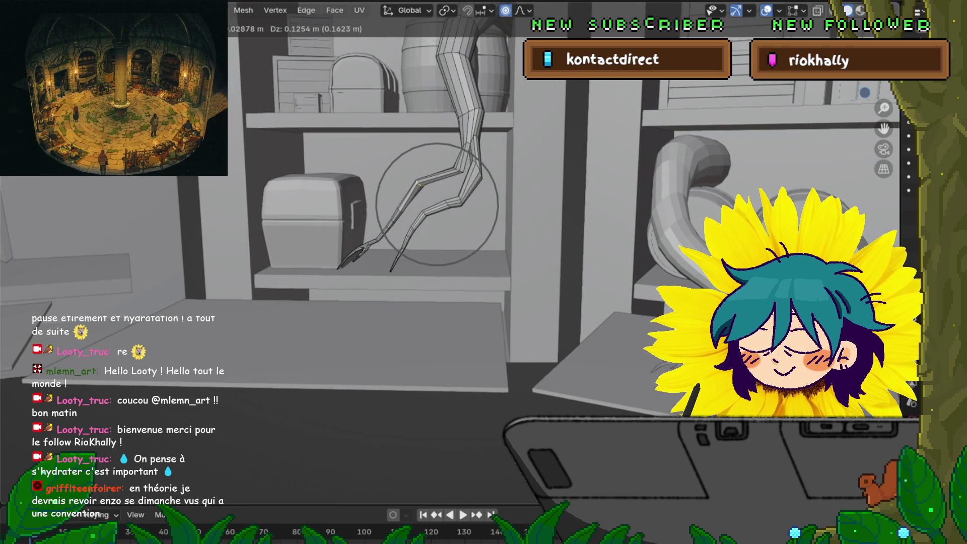
key(Escape)
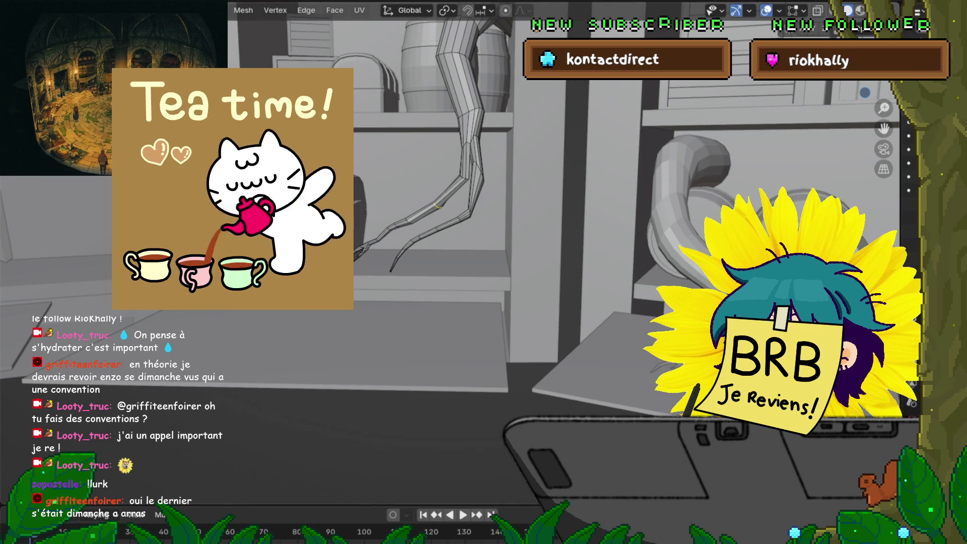
middle_drag(529, 265, 439, 242)
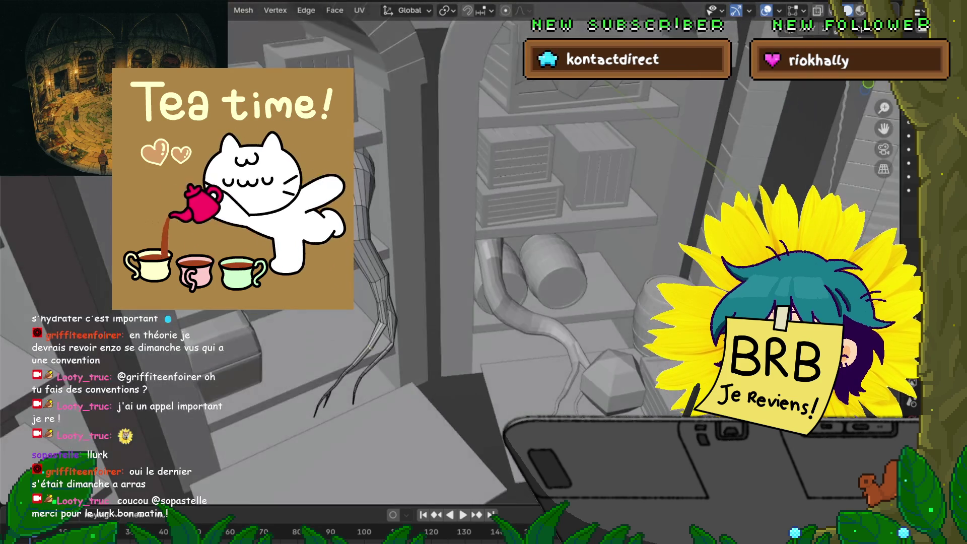
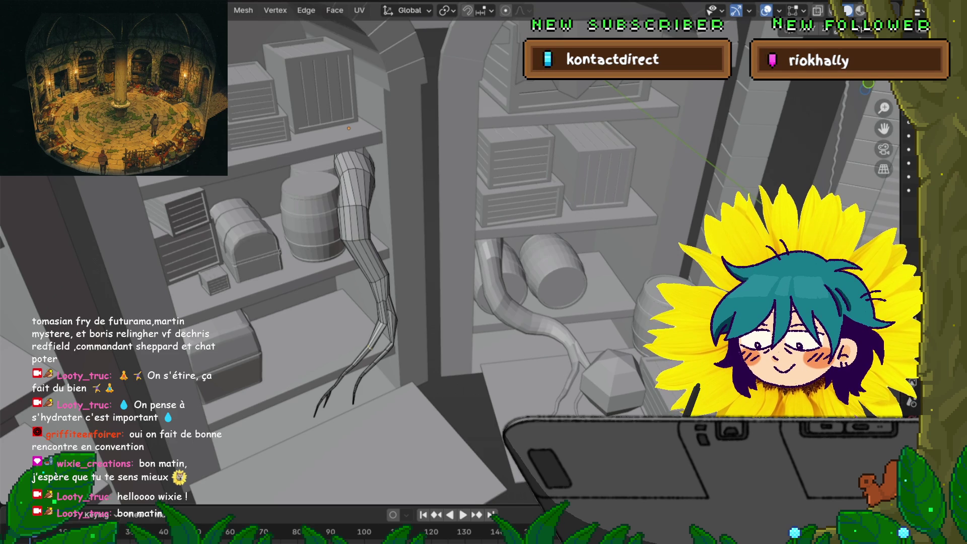
scroll(453, 265, down, 3)
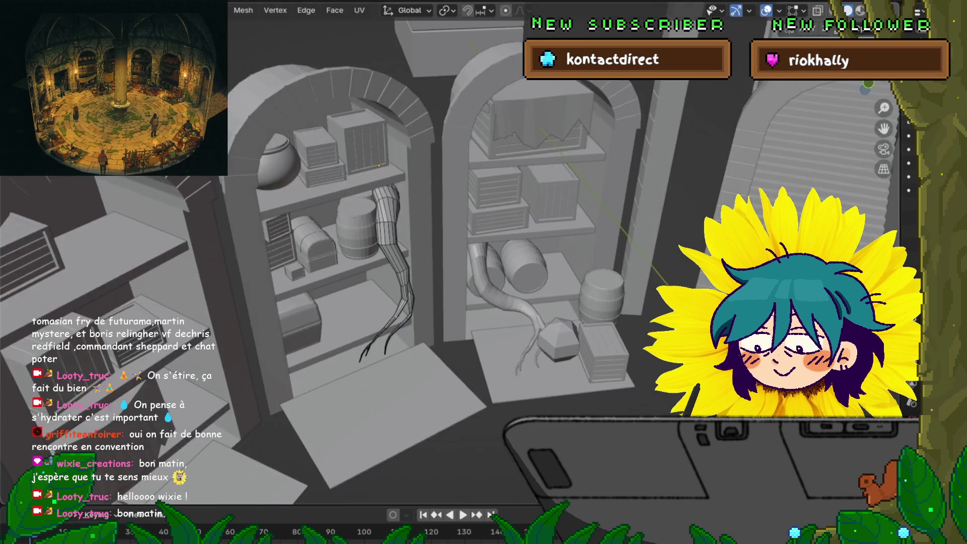
Select the small side part of the tentacle, rotate it and scale it down to 0.302.
mouse_move(454, 265)
middle_down()
mouse_move(492, 227)
mouse_move(454, 302)
middle_up()
scroll(454, 264, up, 3)
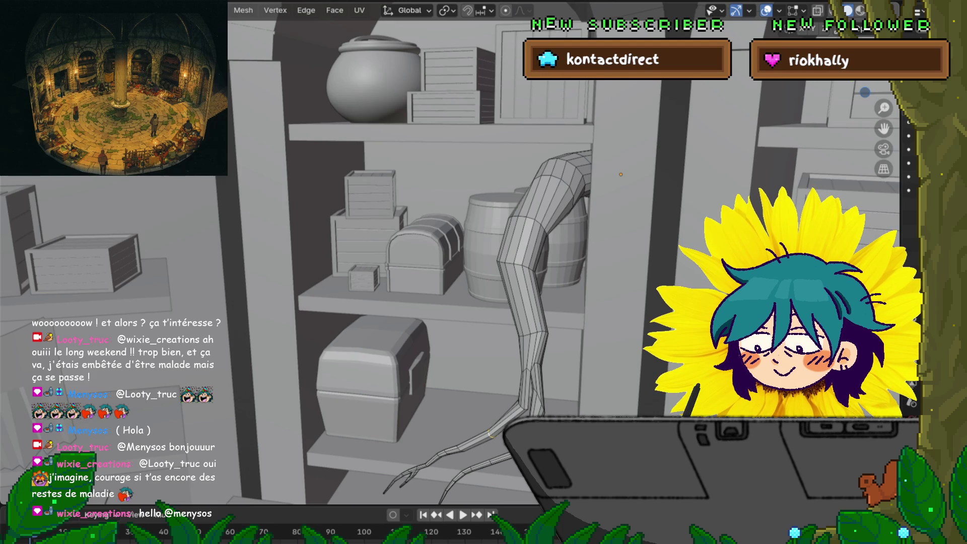
scroll(484, 264, down, 3)
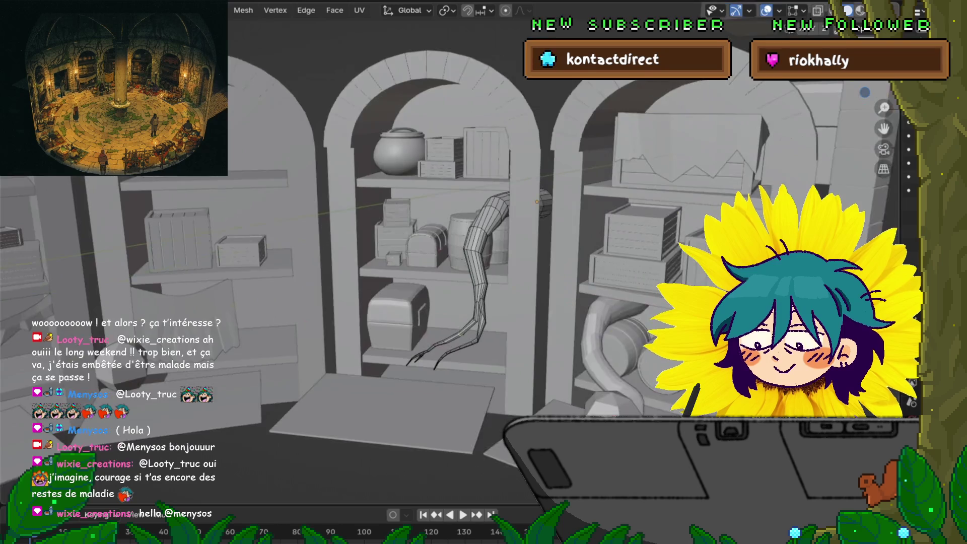
middle_drag(483, 265, 423, 265)
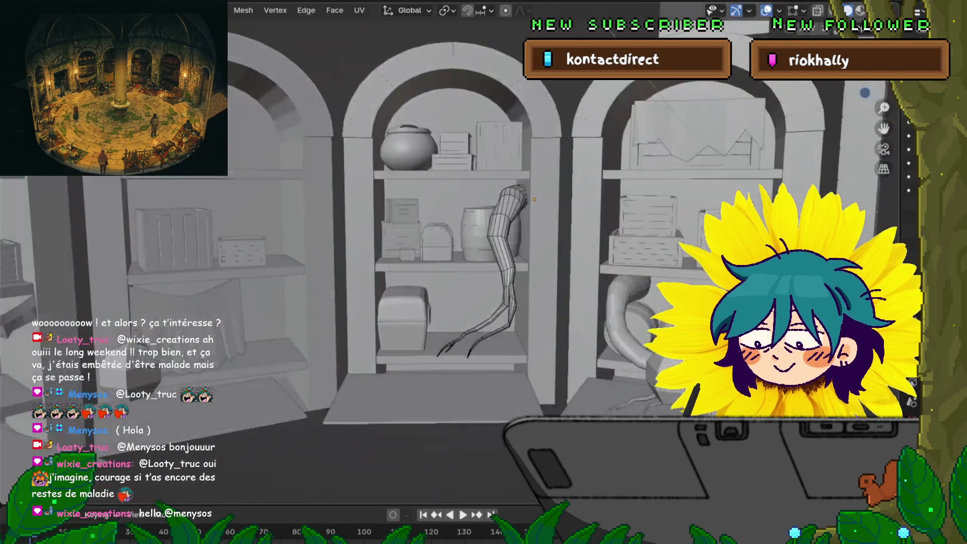
scroll(484, 264, up, 4)
middle_drag(484, 264, 393, 242)
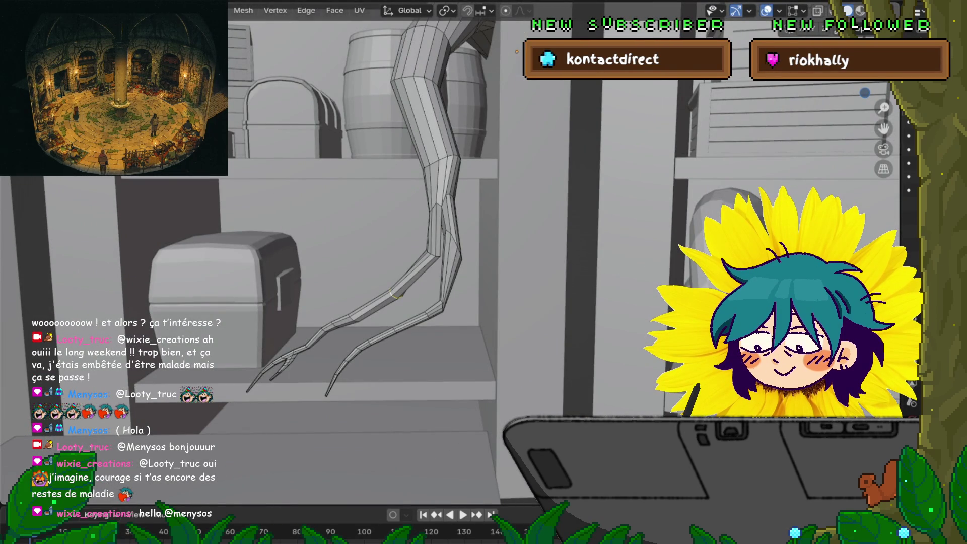
alt+click(452, 189)
key(alt+a)
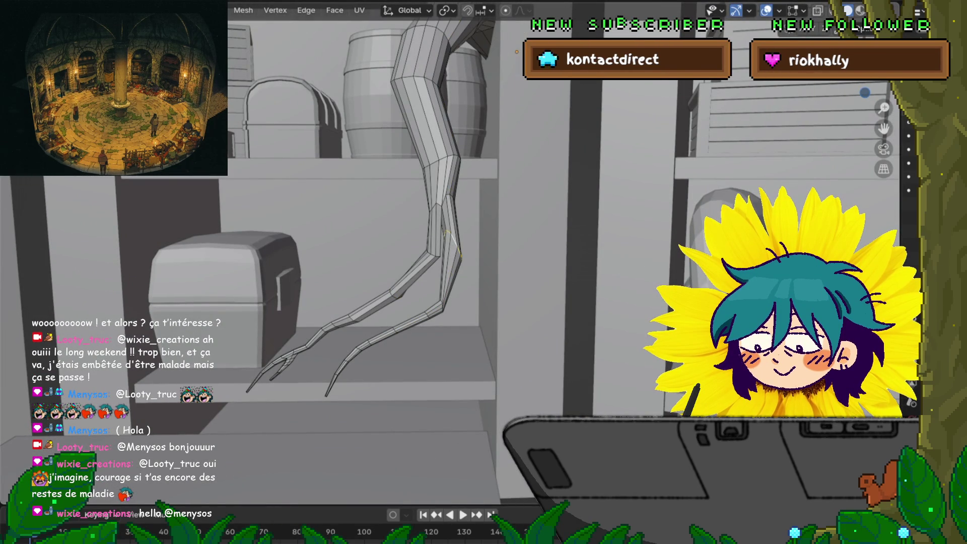
key(r)
key(s)
click(452, 249)
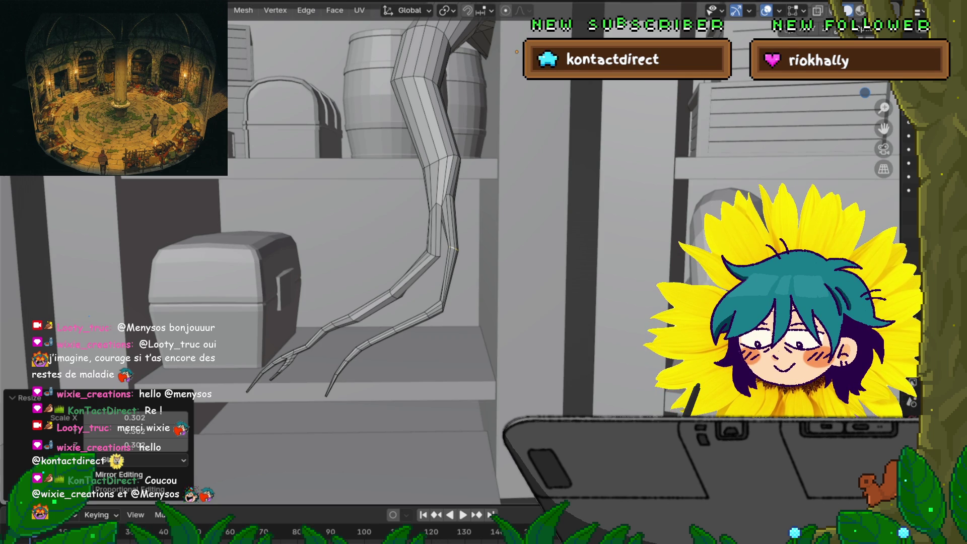
Scale the selected vertex and nudge it slightly along the X axis.
middle_drag(341, 302, 347, 260)
key(s)
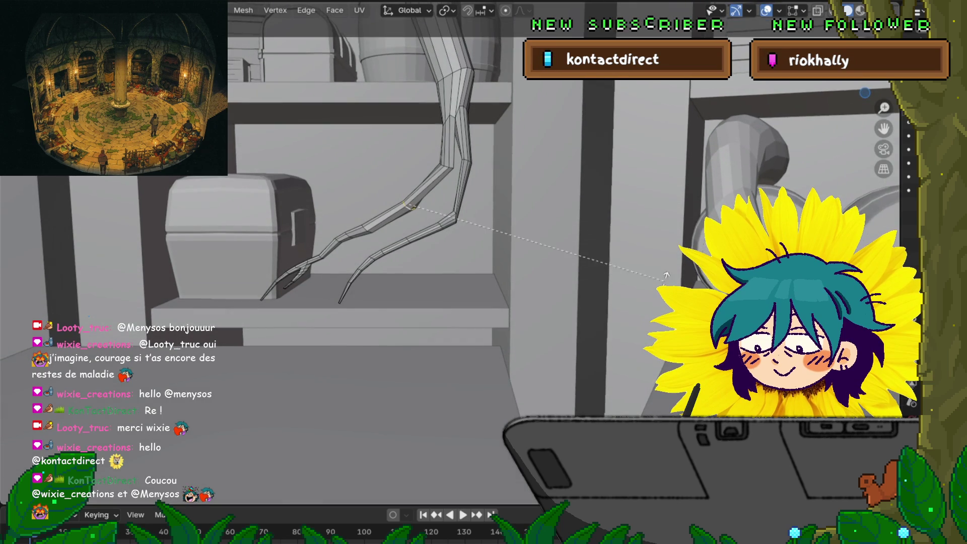
click(662, 267)
middle_drag(663, 266, 658, 257)
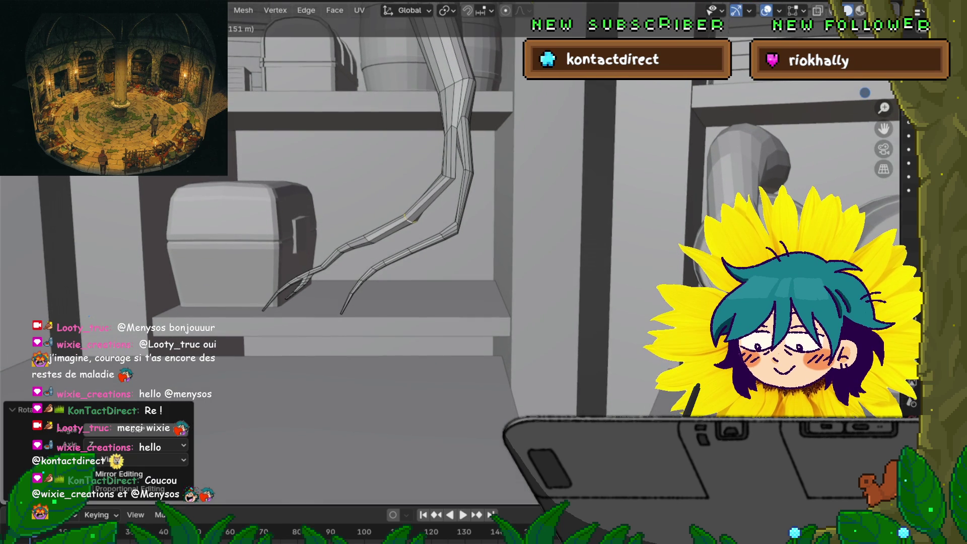
key(g)
key(x)
key(Return)
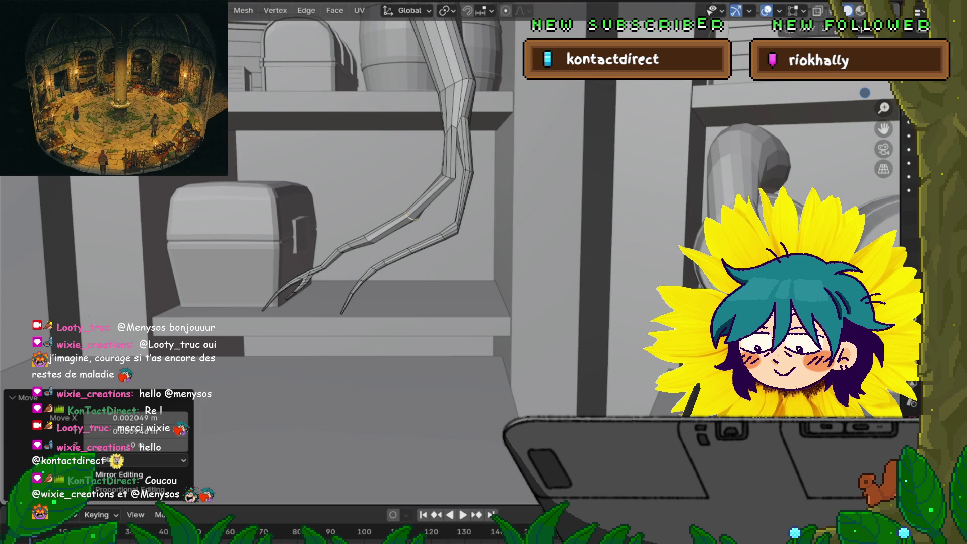
key(KP_Decimal)
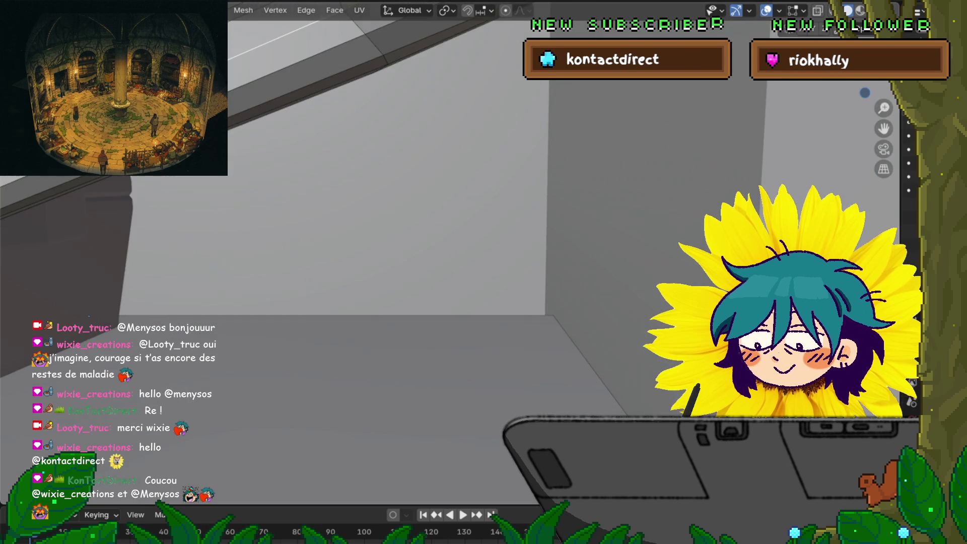
Nudge the side-part vertices down and left with several small grab moves.
middle_drag(378, 227, 409, 197)
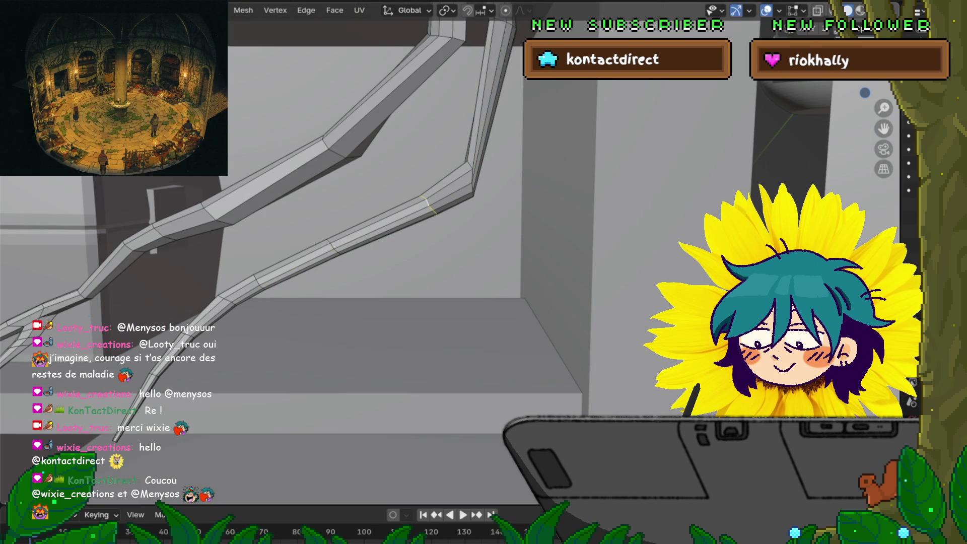
scroll(378, 227, down, 3)
middle_drag(379, 228, 393, 212)
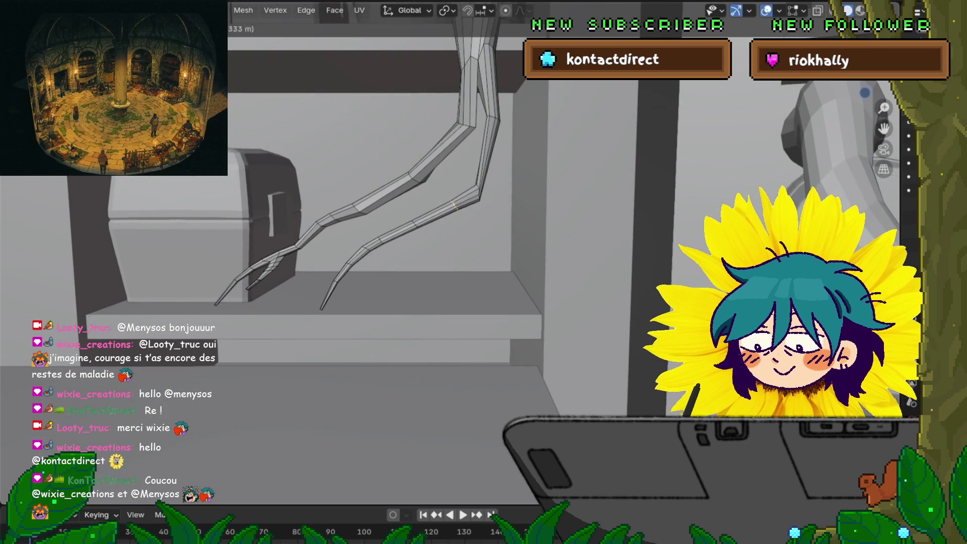
key(g)
key(Return)
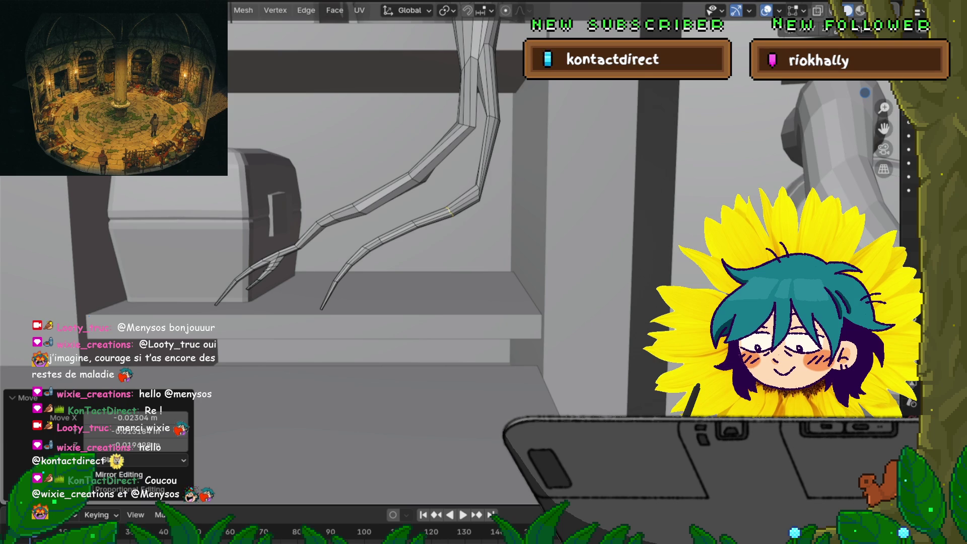
key(g)
key(Return)
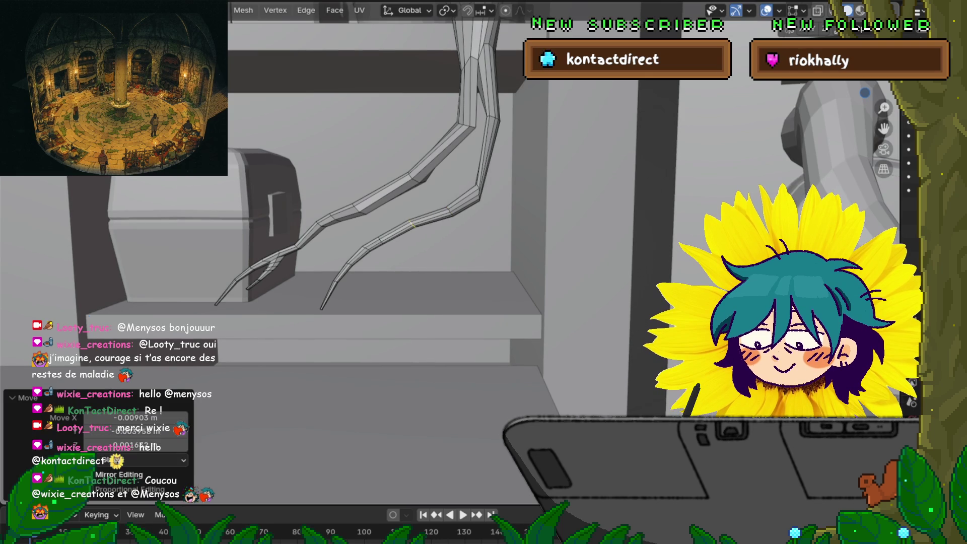
key(alt+a)
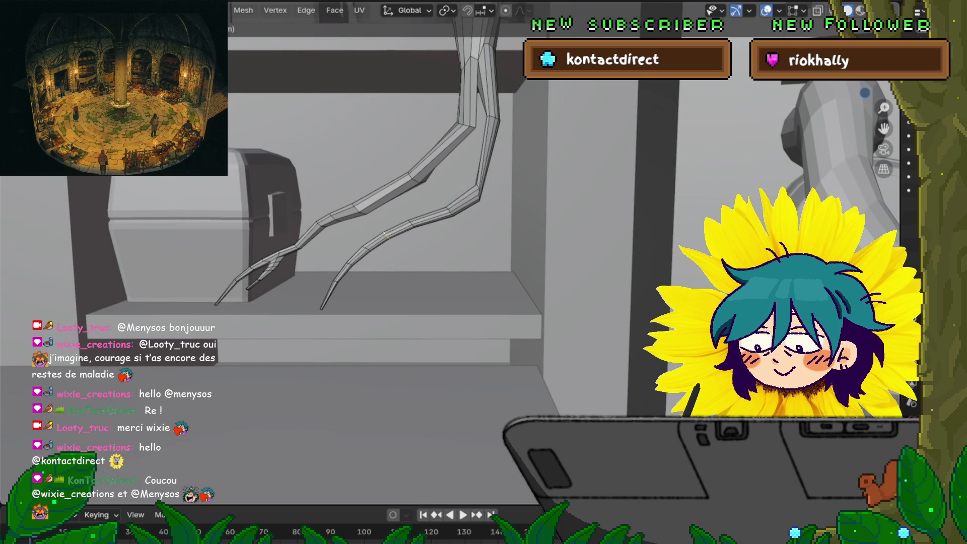
key(g)
key(Return)
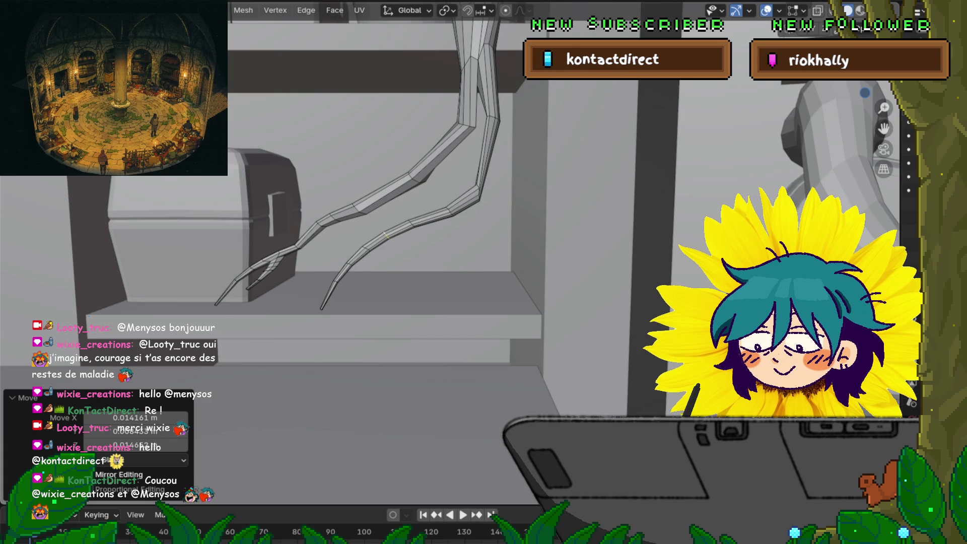
Rotate the small side part to adjust its bend and shrink it to about 0.647.
mouse_move(483, 272)
middle_down()
mouse_move(363, 257)
mouse_move(423, 272)
mouse_move(427, 265)
middle_up()
scroll(393, 258, up, 3)
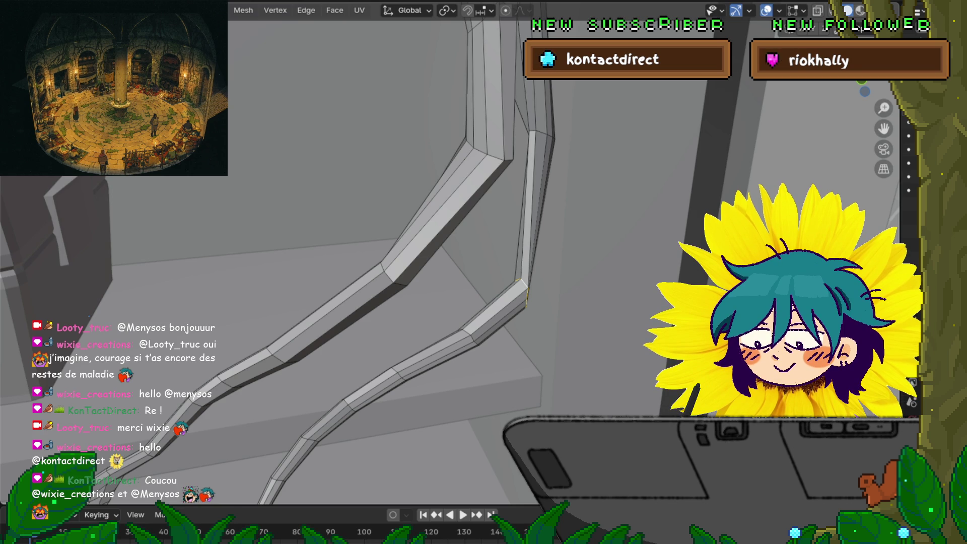
middle_drag(484, 273, 378, 249)
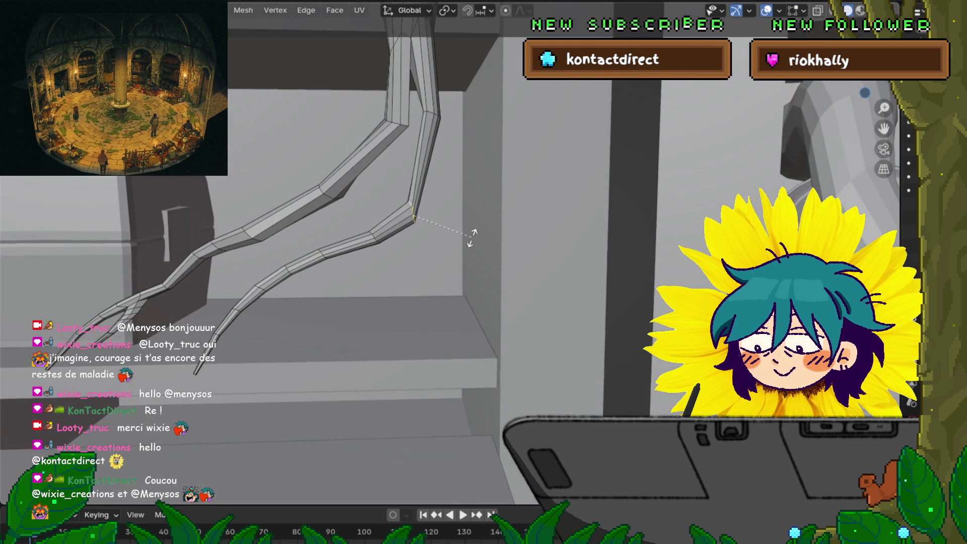
key(s)
click(449, 206)
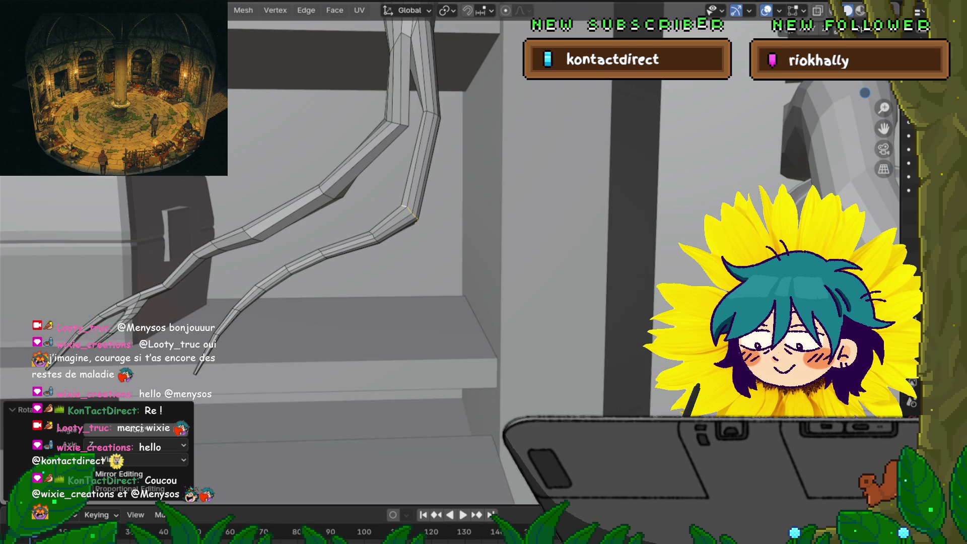
key(s)
click(469, 214)
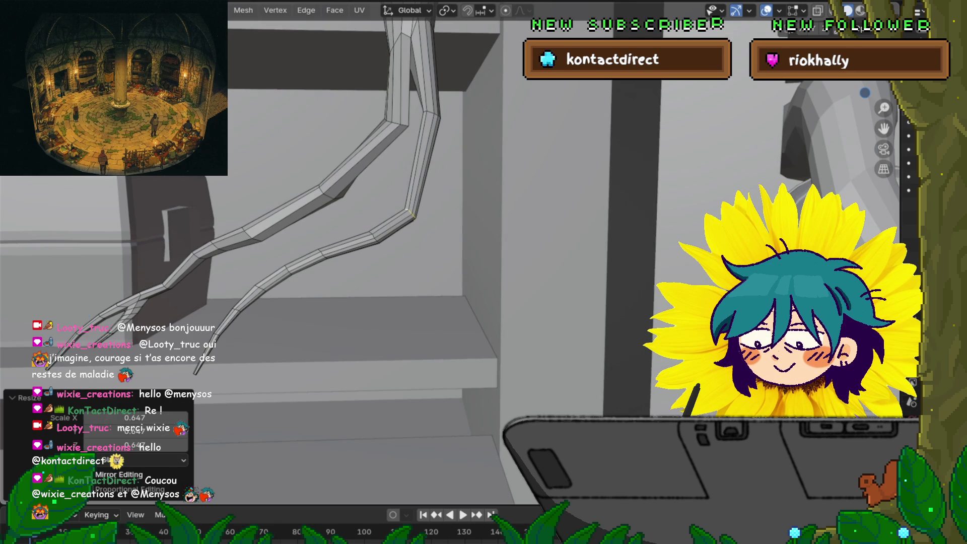
middle_drag(469, 214, 499, 227)
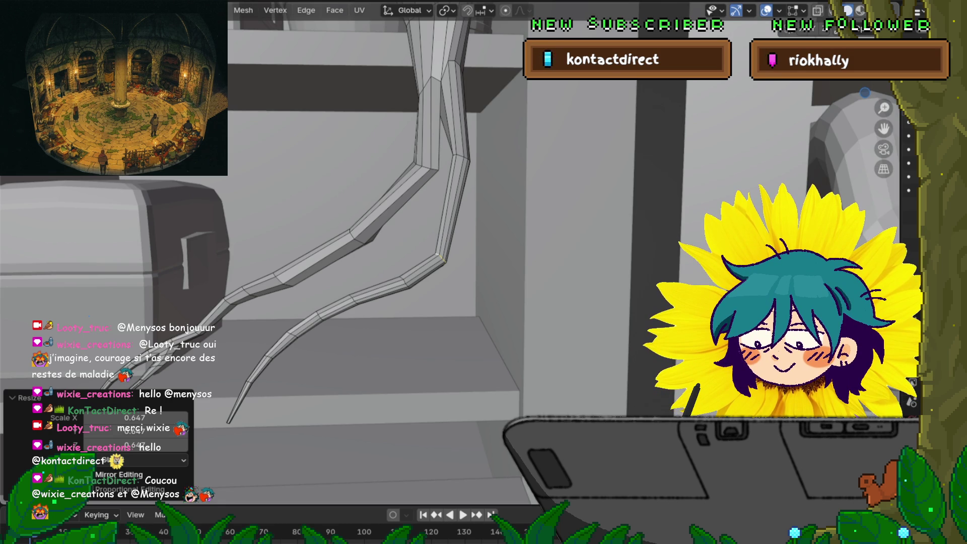
click(359, 236)
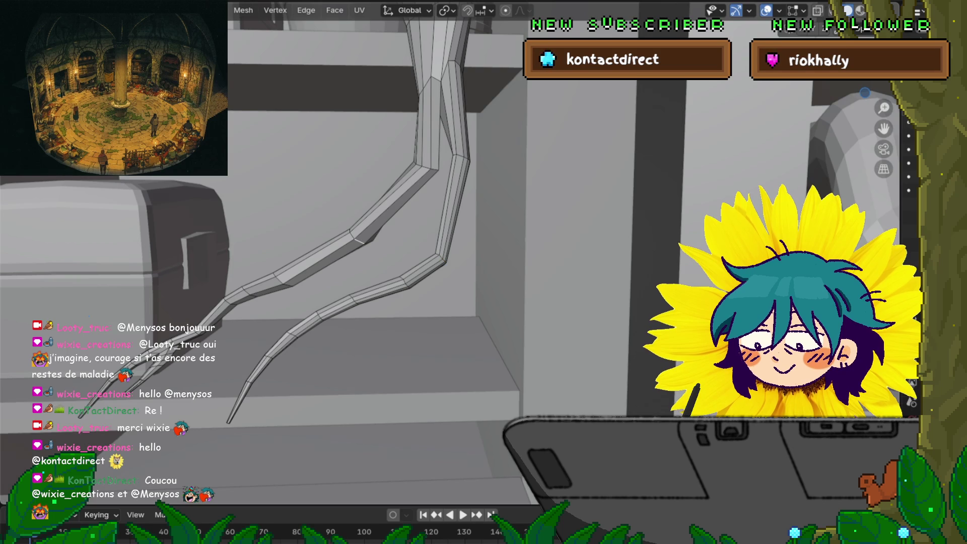
Move the fork vertices slightly along X and scale them to 0.85 along X.
middle_drag(359, 236, 325, 249)
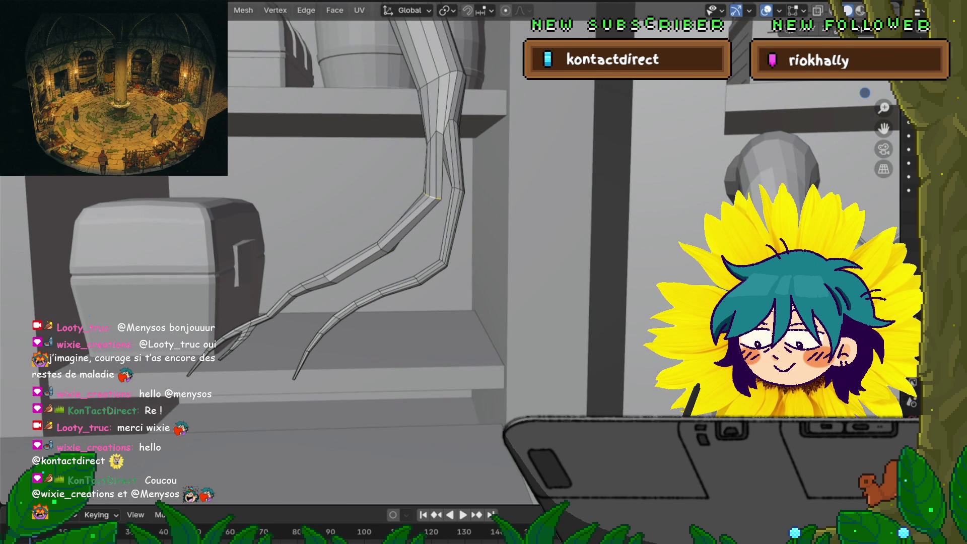
key(g)
key(x)
key(Return)
mouse_move(484, 273)
middle_down()
mouse_move(454, 249)
mouse_move(453, 264)
middle_up()
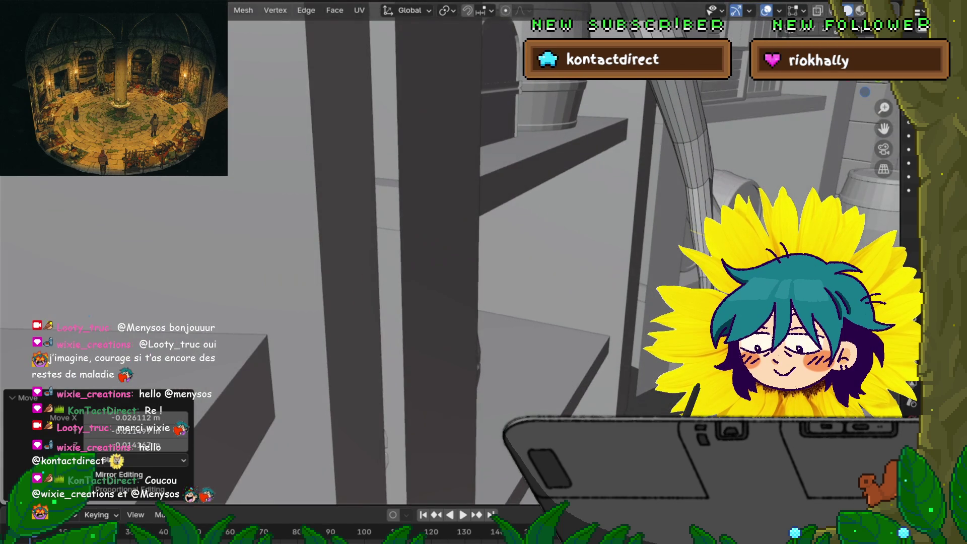
mouse_move(484, 272)
middle_down()
mouse_move(454, 257)
mouse_move(491, 273)
middle_up()
text(sx.85)
key(Return)
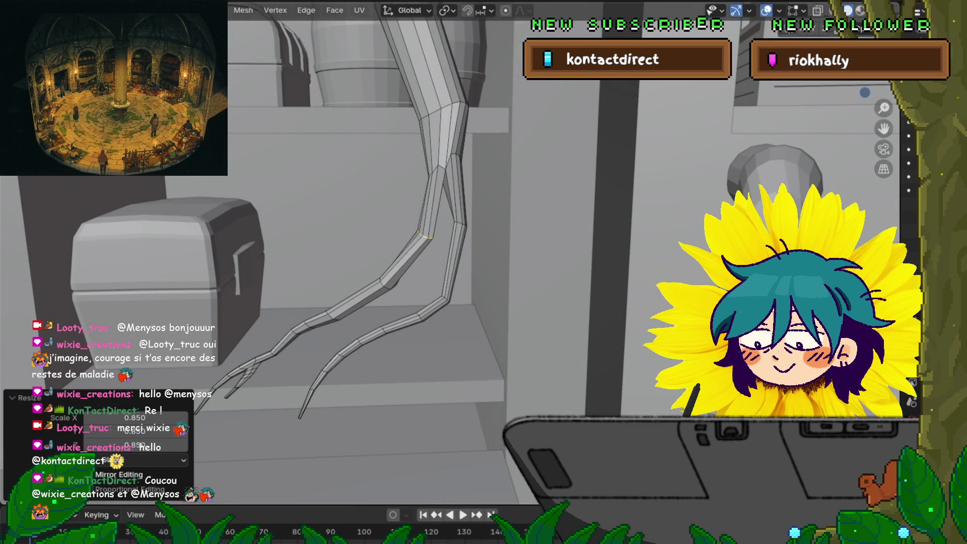
mouse_move(484, 272)
middle_down()
mouse_move(492, 258)
mouse_move(454, 261)
middle_up()
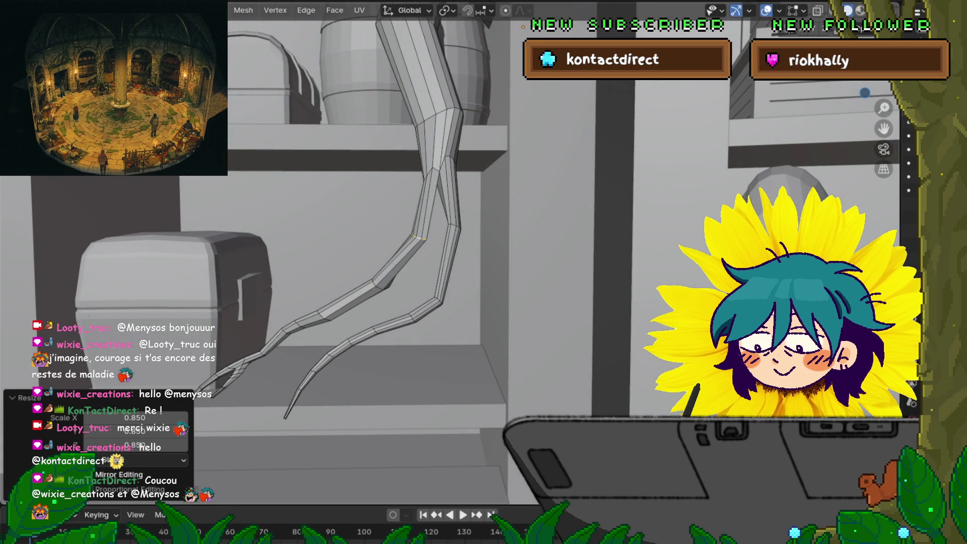
Scale two root vertices individually and move the fork vertex to the right.
click(434, 178)
key(s)
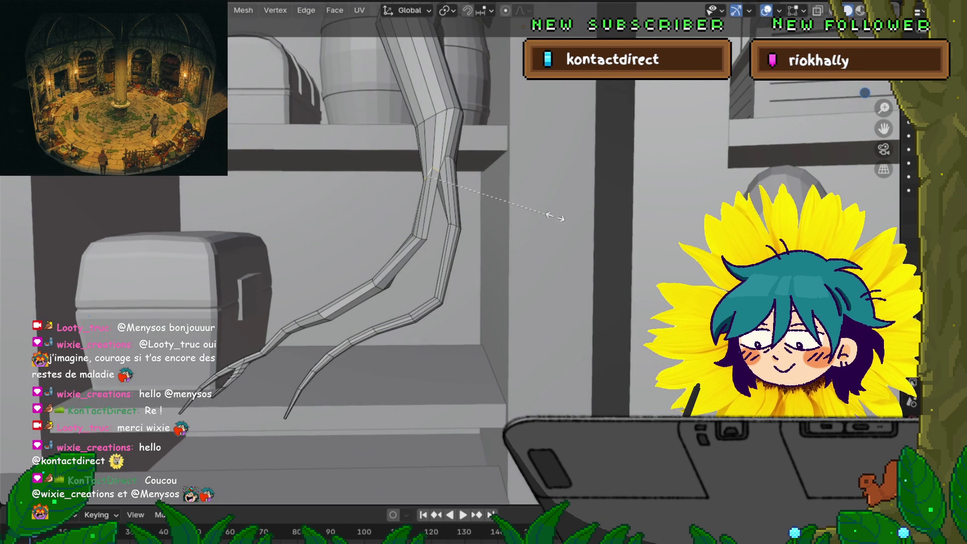
click(580, 215)
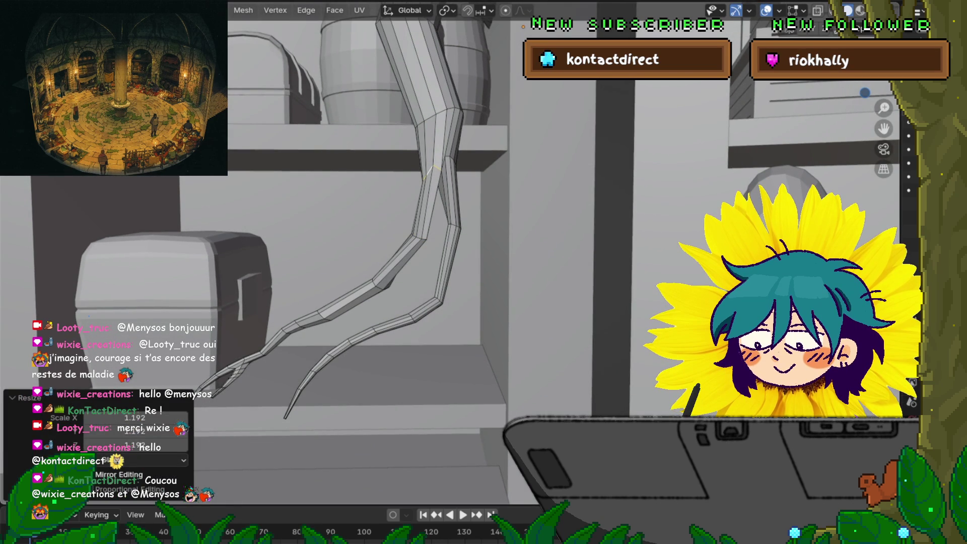
click(446, 162)
key(s)
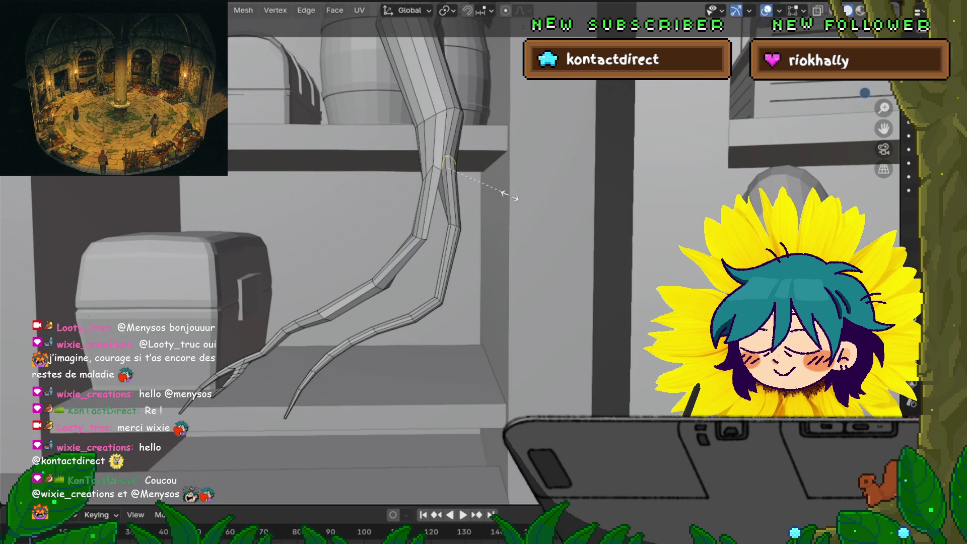
click(508, 196)
key(g)
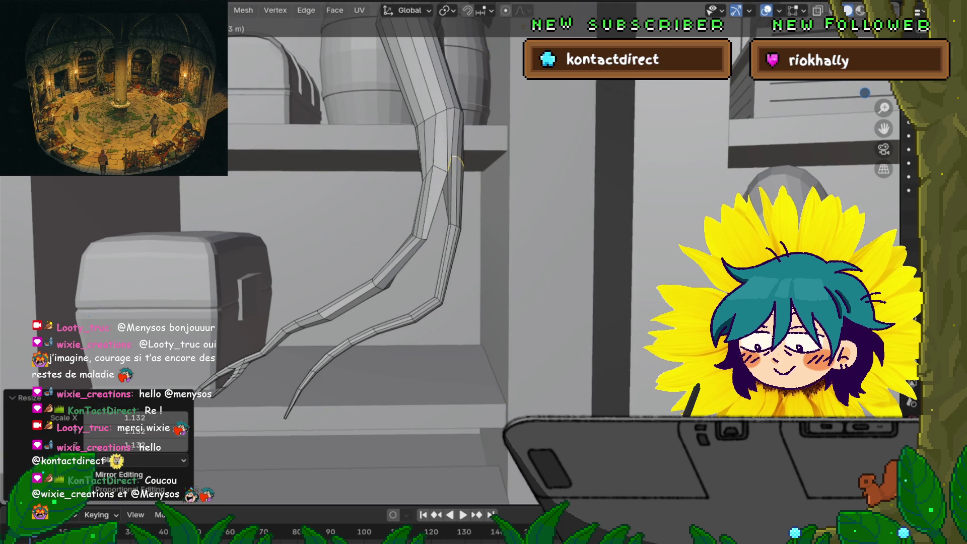
key(Return)
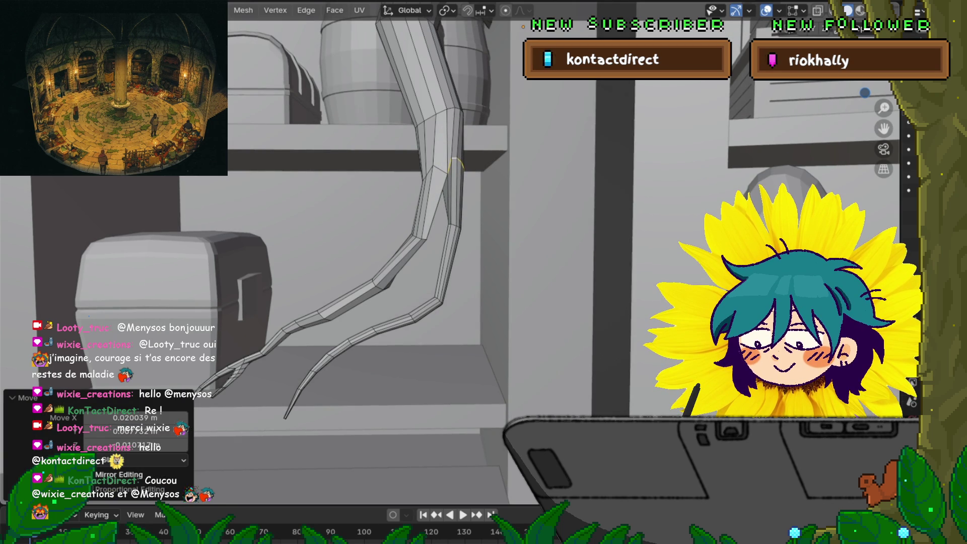
key(1)
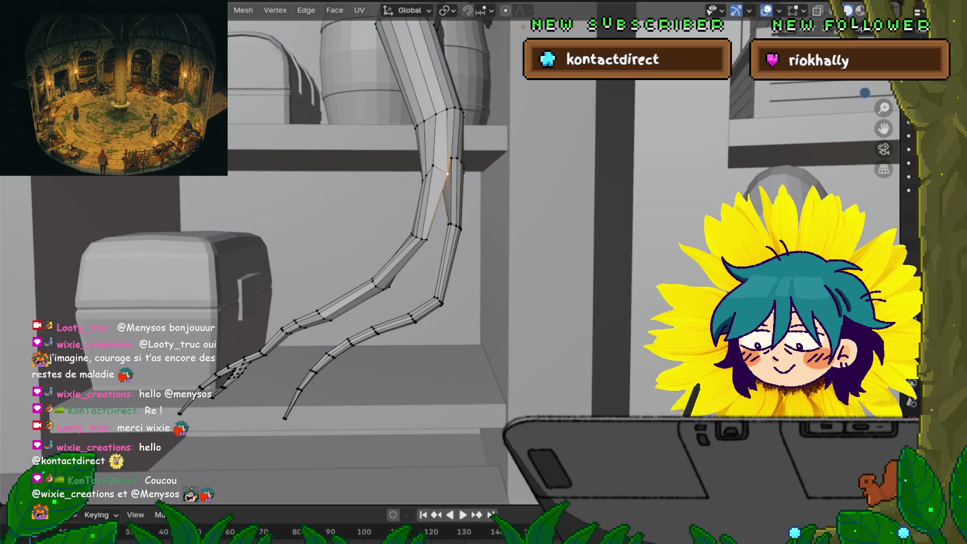
Slide the selected edge left along the tentacle and nudge a lower-branch vertex.
key(g)
key(Return)
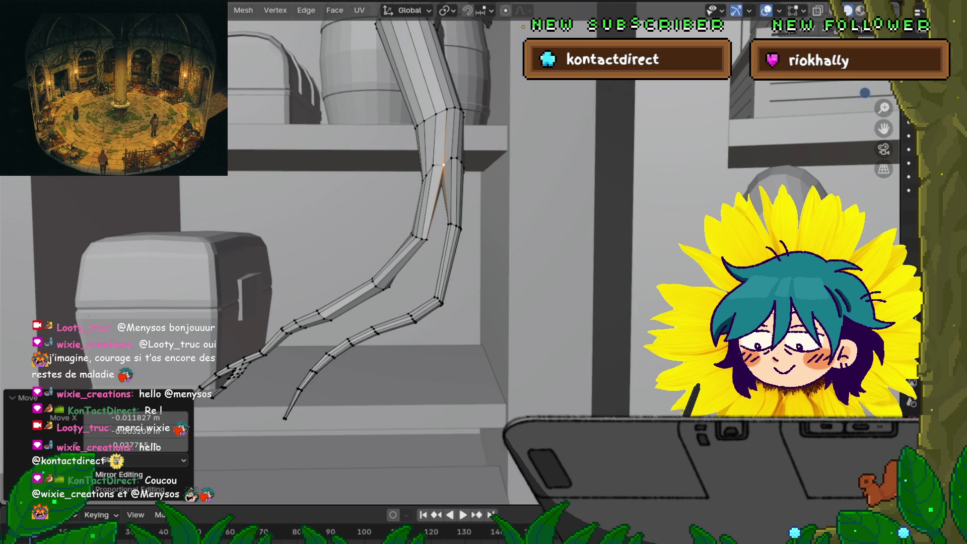
middle_drag(484, 272, 503, 242)
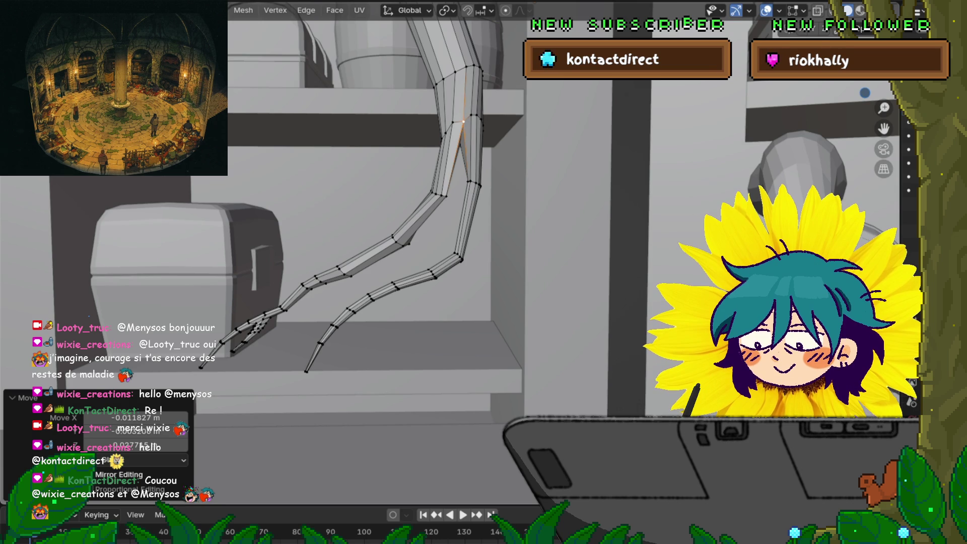
middle_drag(378, 227, 393, 196)
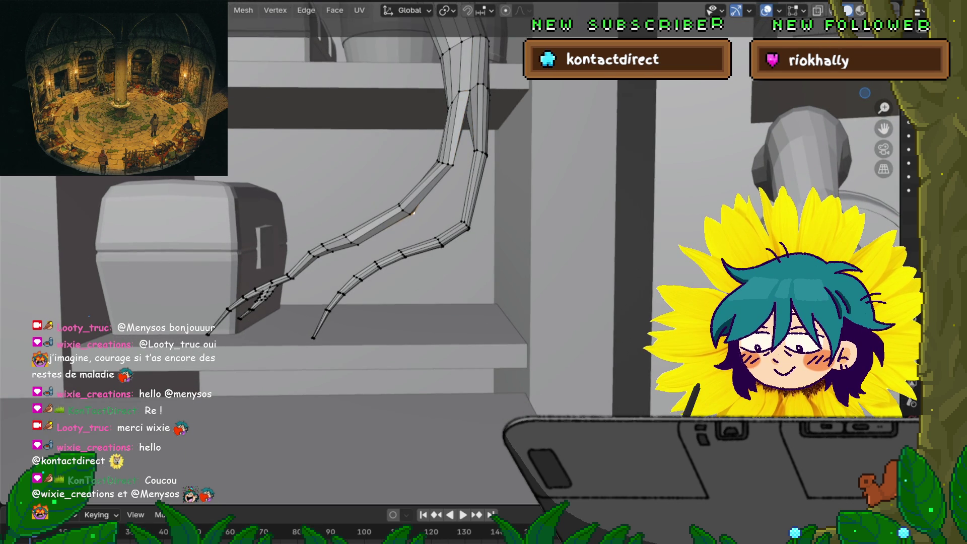
drag(414, 214, 412, 214)
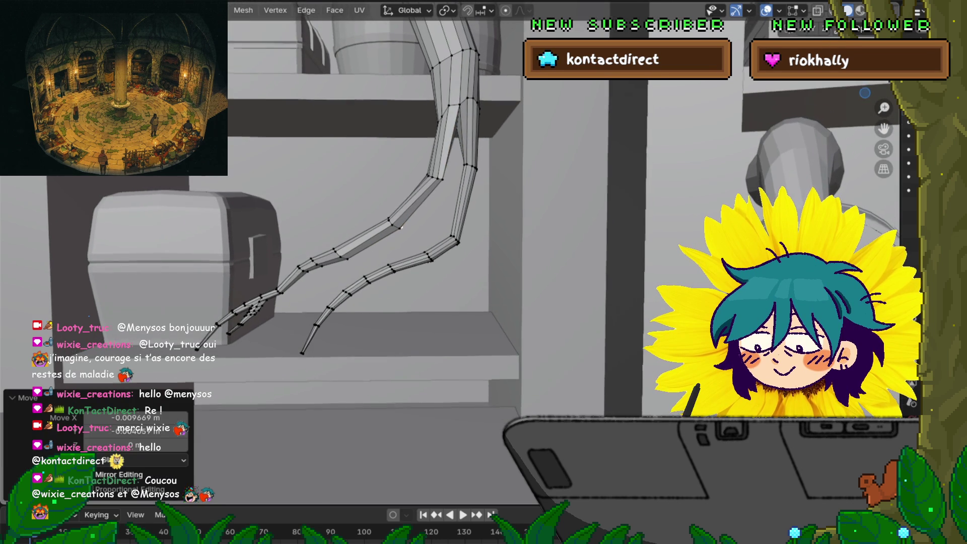
middle_drag(378, 227, 404, 216)
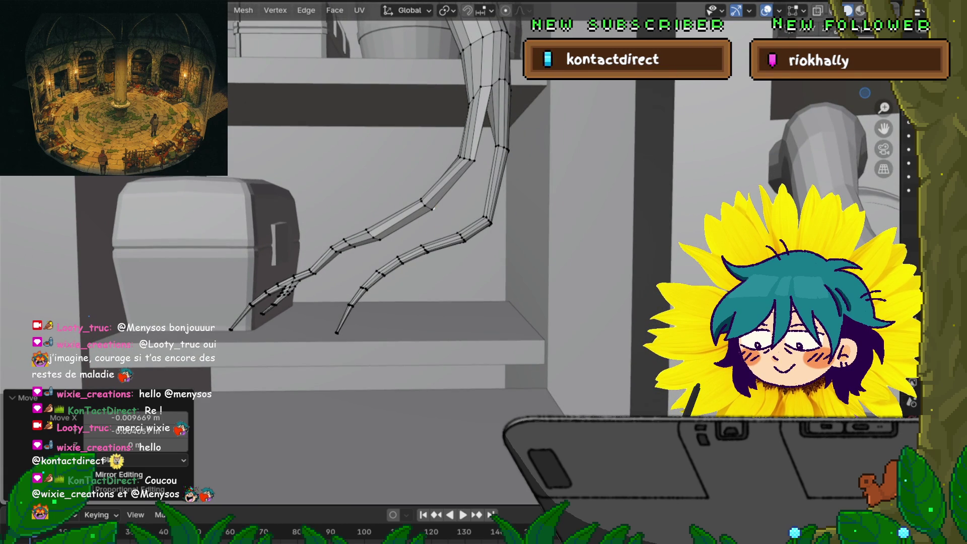
middle_drag(433, 208, 353, 257)
Shift the edge at the branch bend slightly and check it from around the shelves.
click(392, 206)
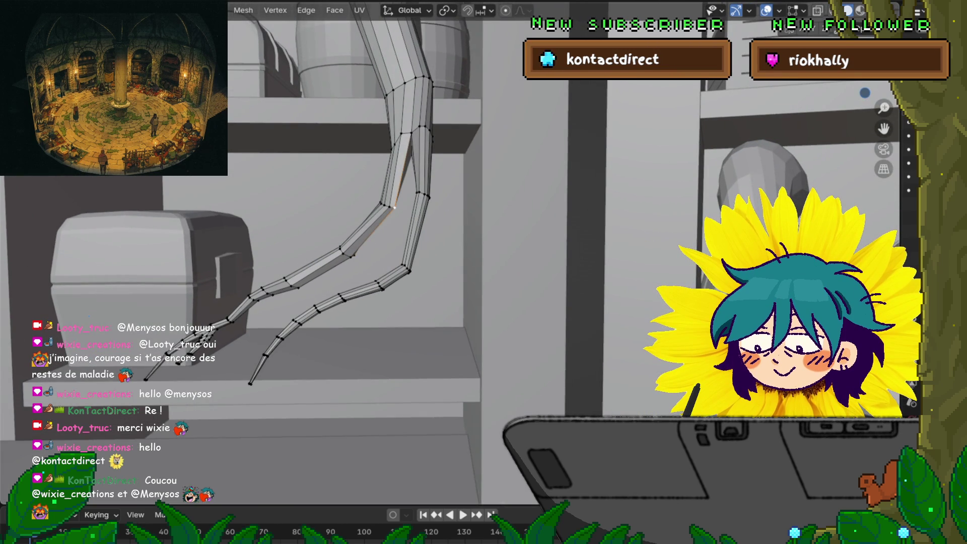
drag(392, 206, 392, 206)
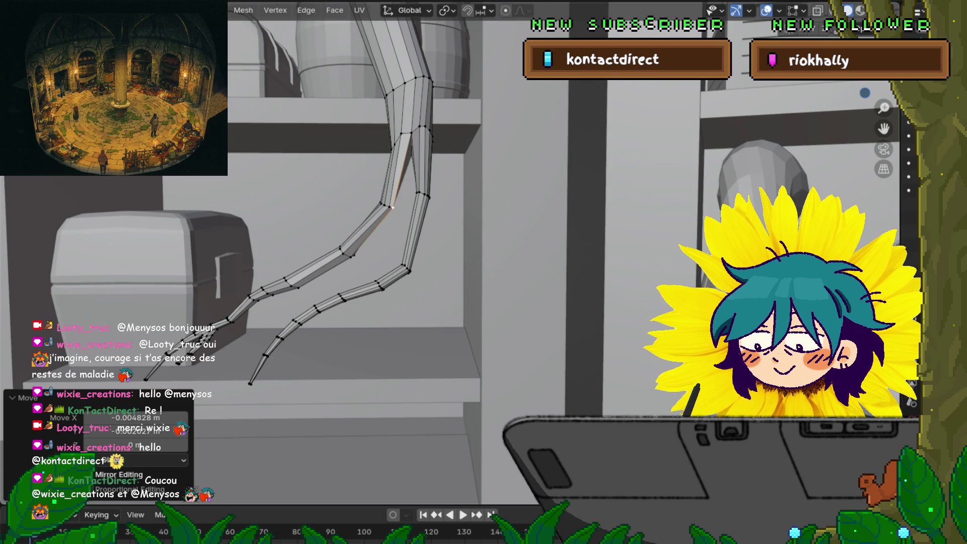
middle_drag(484, 272, 559, 302)
middle_drag(484, 272, 530, 249)
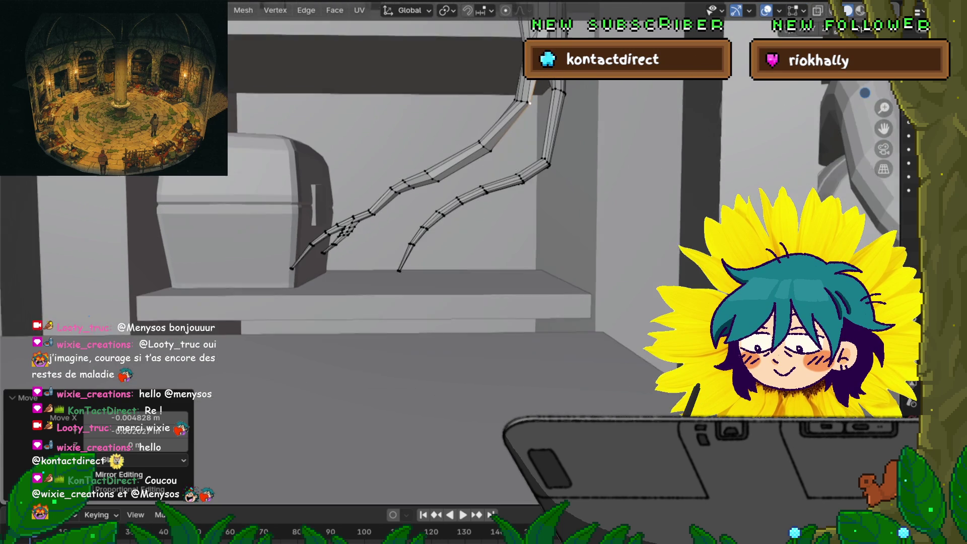
scroll(483, 272, down, 3)
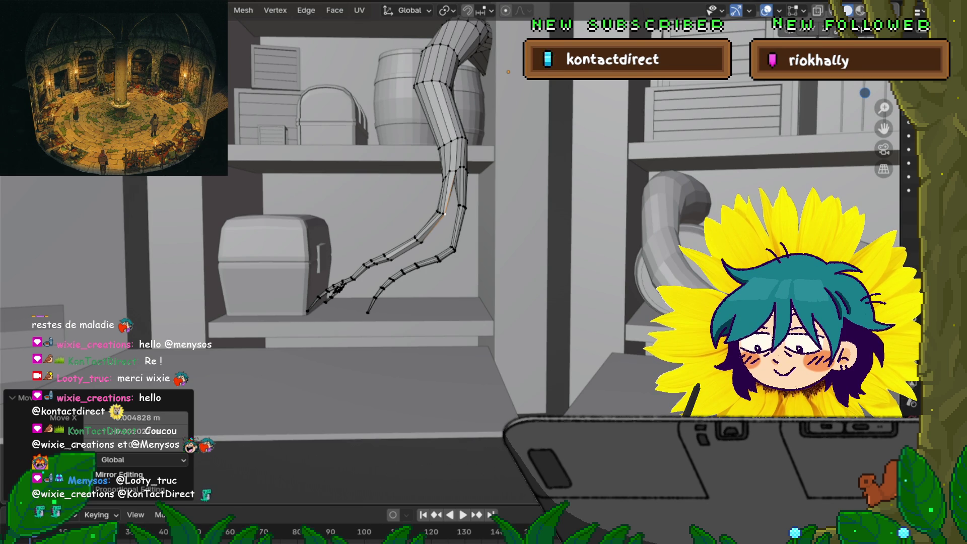
middle_drag(484, 227, 484, 257)
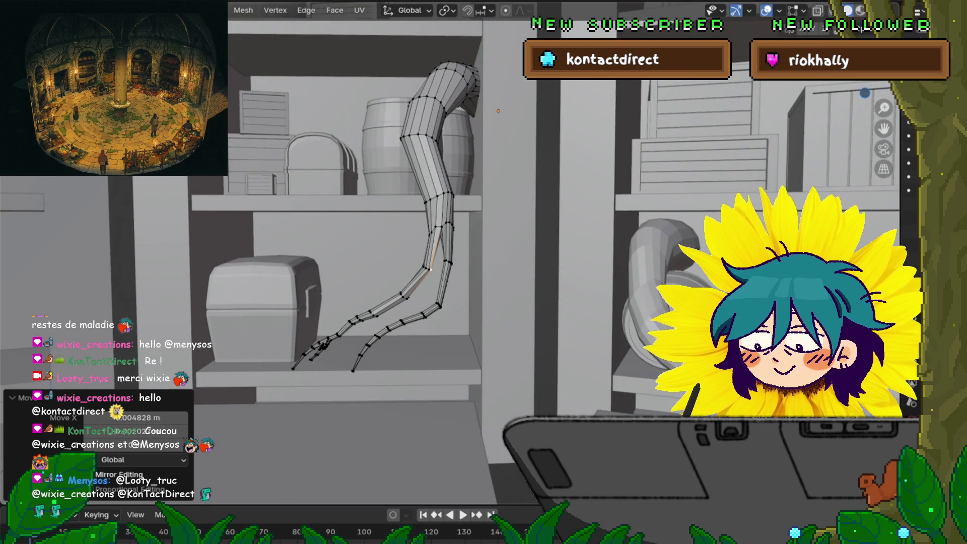
key(Tab)
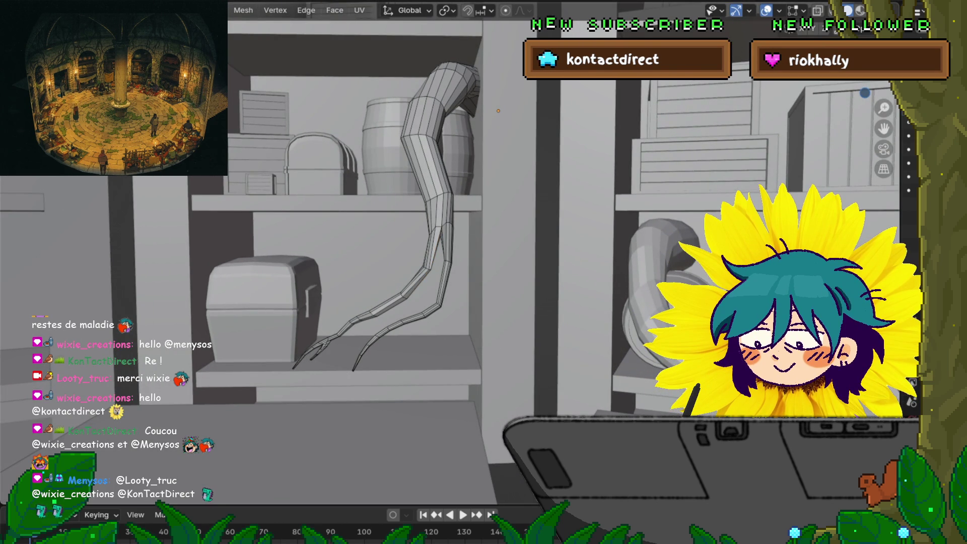
Rotate and shift an edge loop higher up the tentacle to start smoothing its curve.
middle_drag(485, 227, 476, 234)
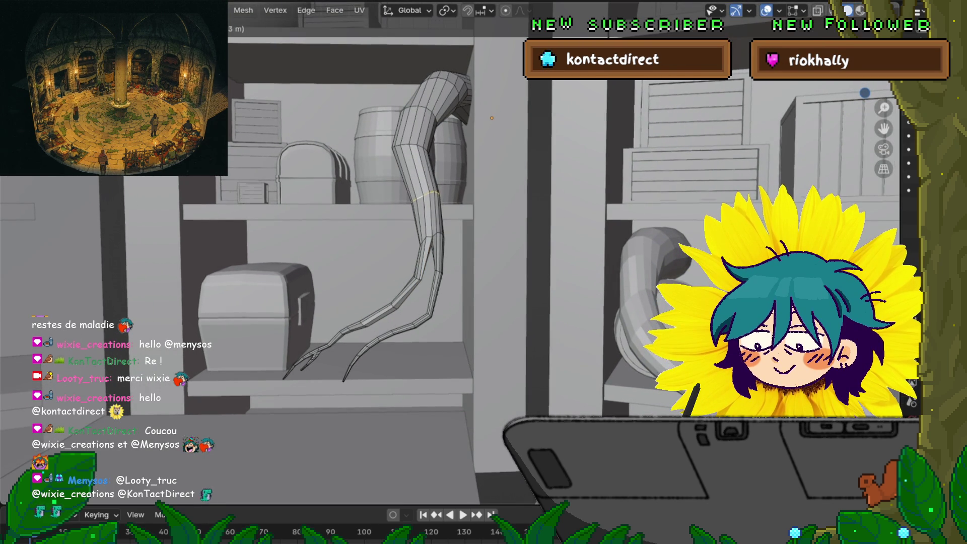
key(Return)
alt+click(410, 144)
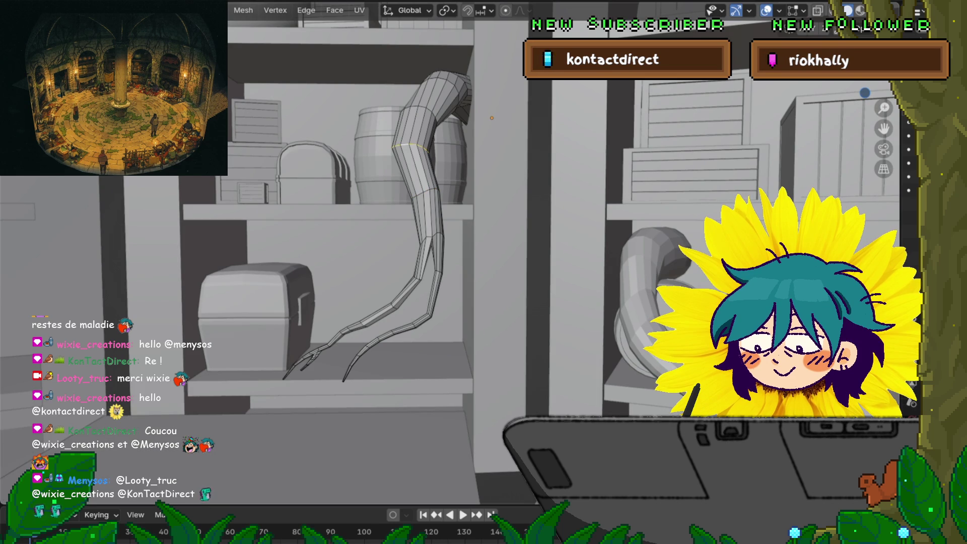
key(r)
key(Return)
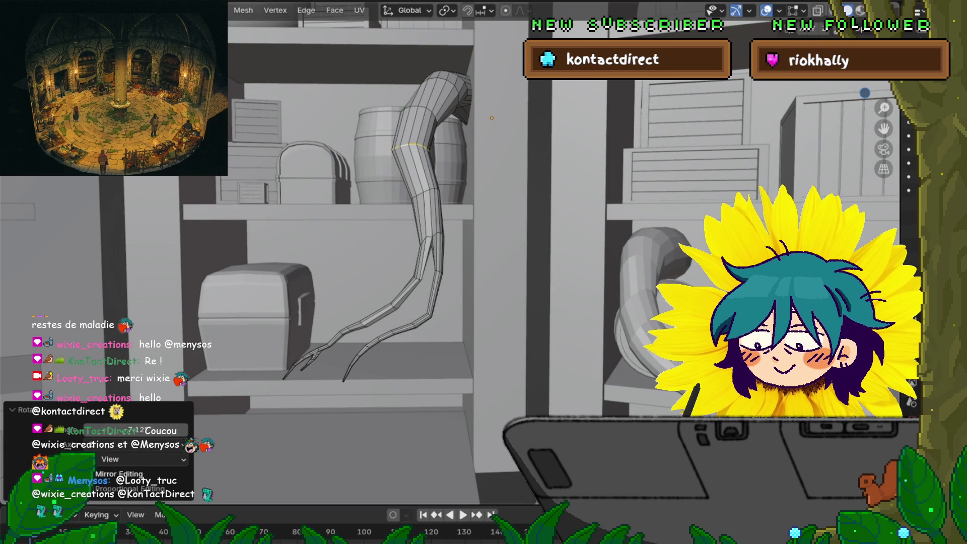
key(g)
key(Return)
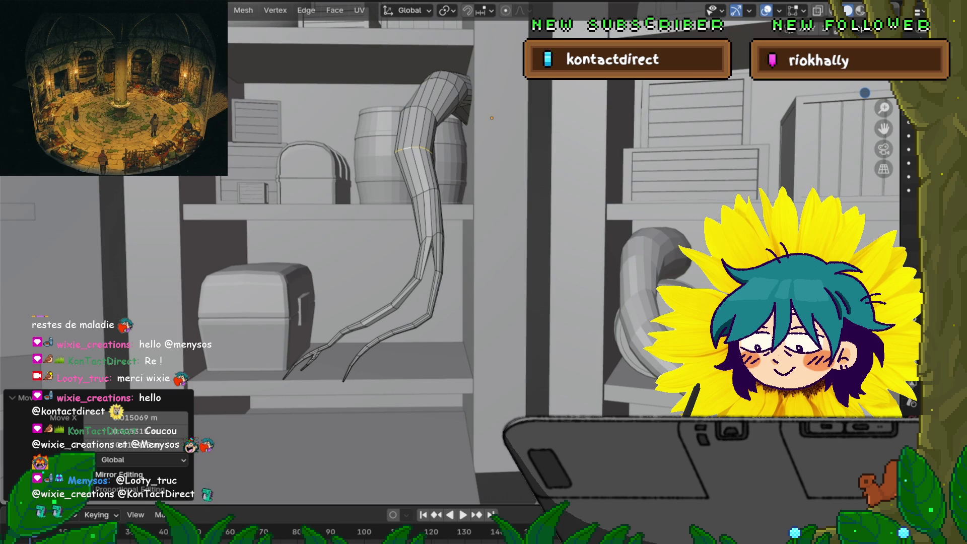
Bend the lower tentacle to the right with a proportional smooth-falloff move.
middle_drag(484, 273, 453, 227)
mouse_move(484, 272)
middle_down()
mouse_move(454, 227)
mouse_move(423, 241)
middle_up()
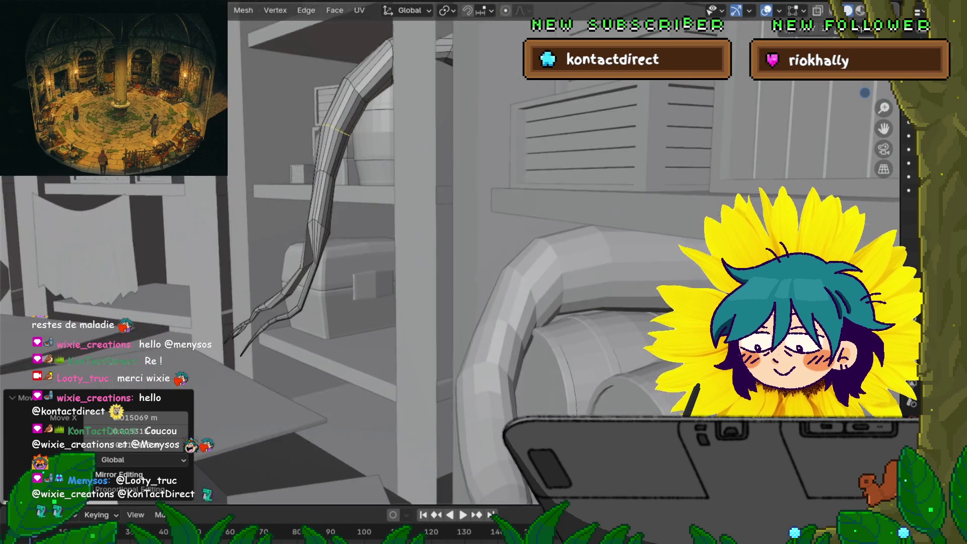
middle_drag(484, 272, 431, 250)
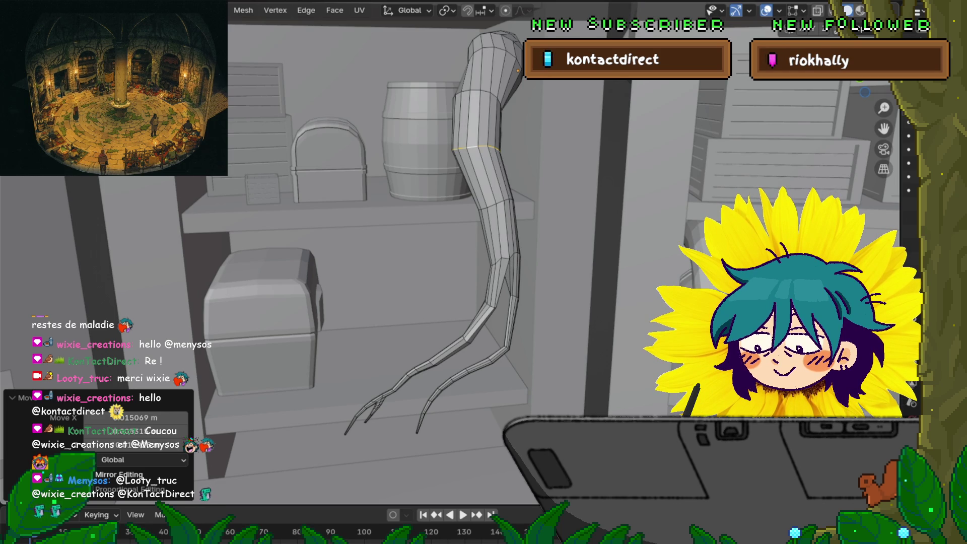
middle_drag(454, 227, 499, 226)
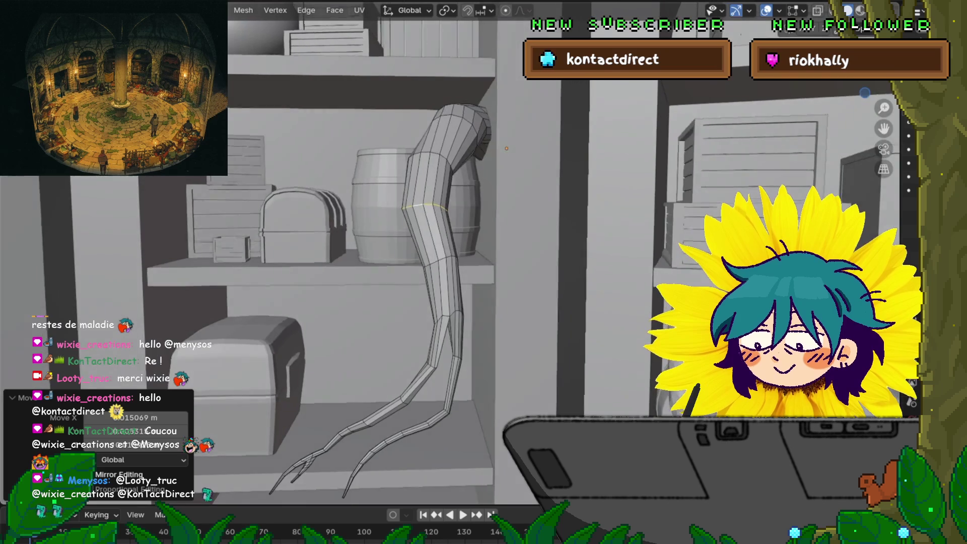
key(g)
middle_drag(454, 228, 408, 211)
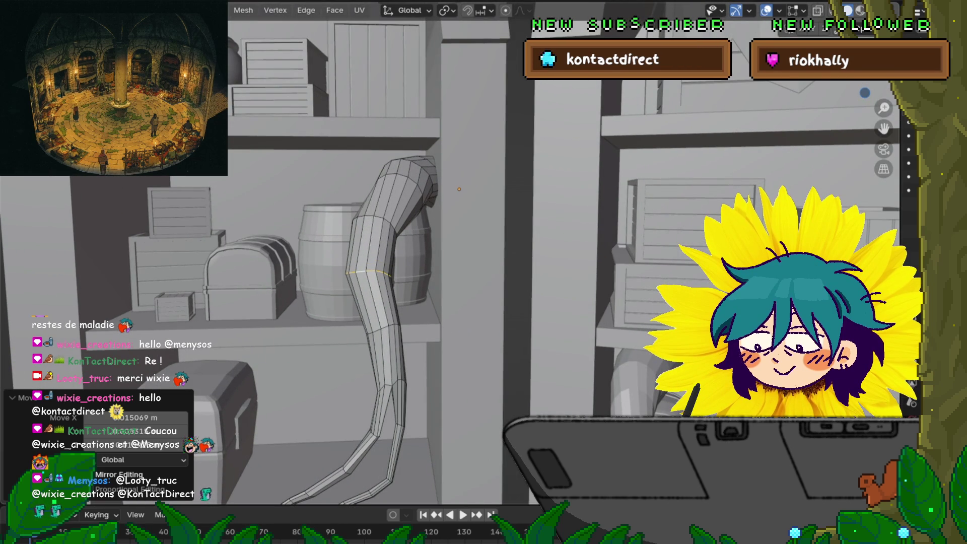
key(g)
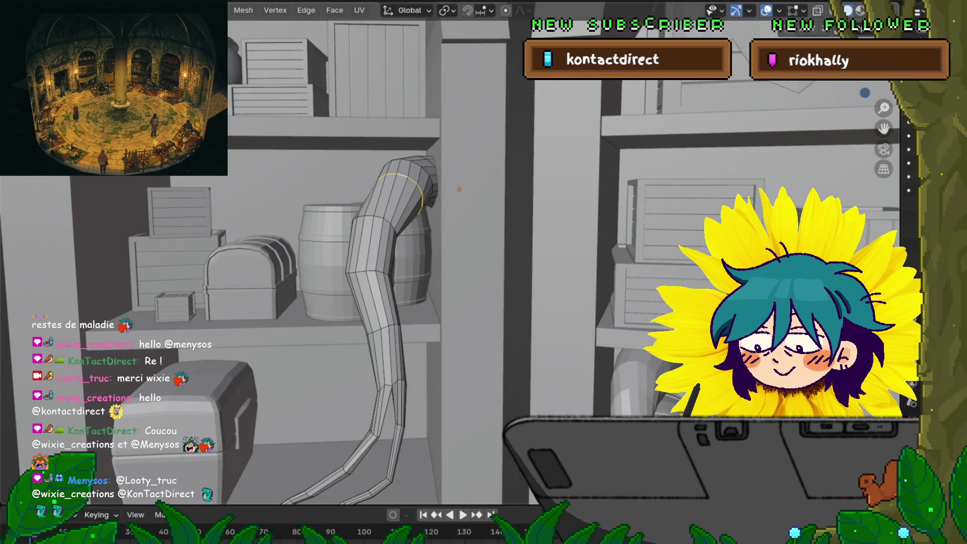
click(605, 261)
Rotate and move the upper edge loop once more to ease the bend toward the fork.
middle_drag(605, 261, 582, 242)
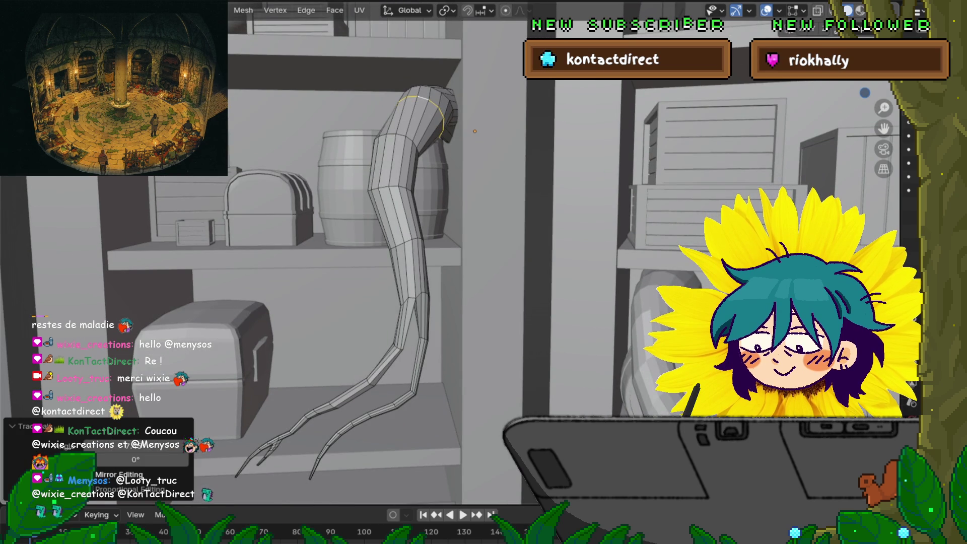
middle_drag(582, 242, 574, 231)
key(r)
key(Return)
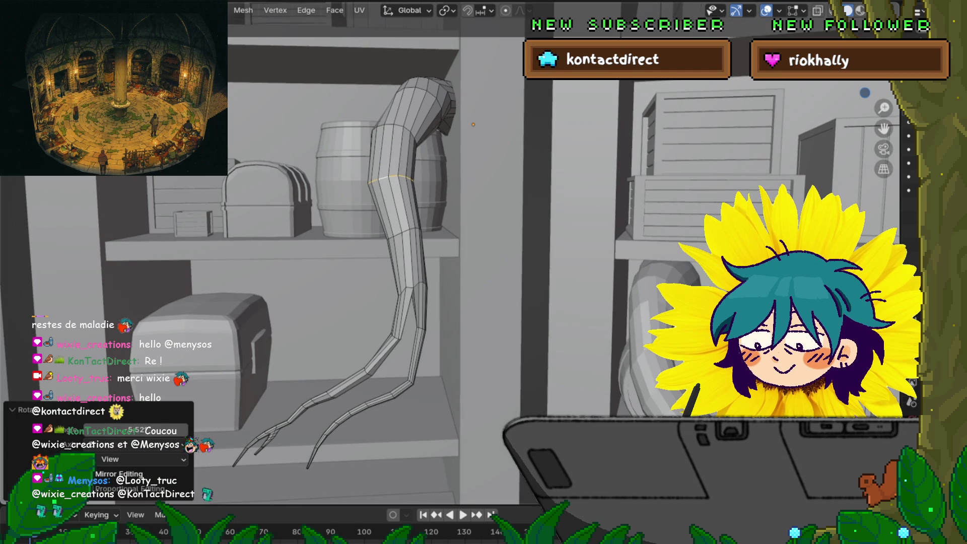
key(g)
key(Return)
key(alt+a)
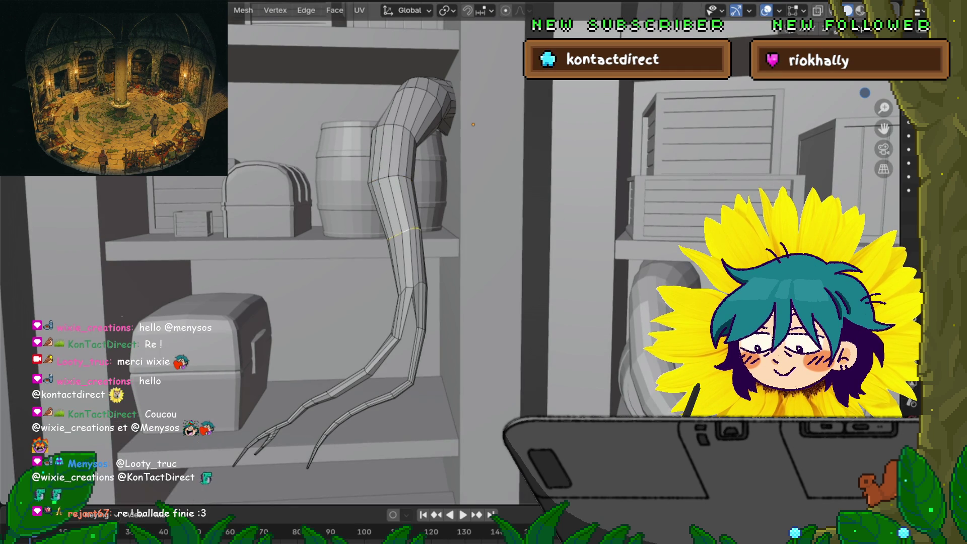
key(g)
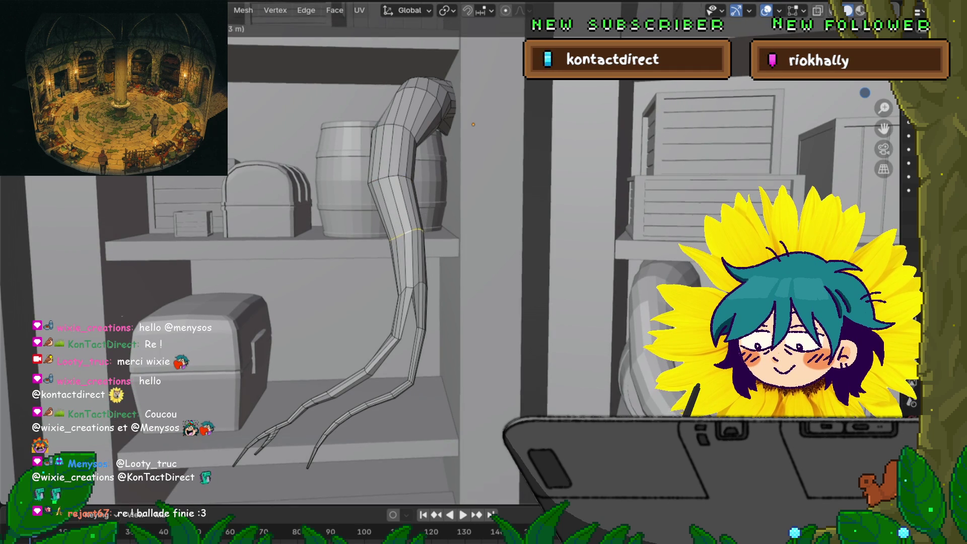
Move the tentacle's top edge loop slightly left to refine its curl over the upper shelf.
key(Return)
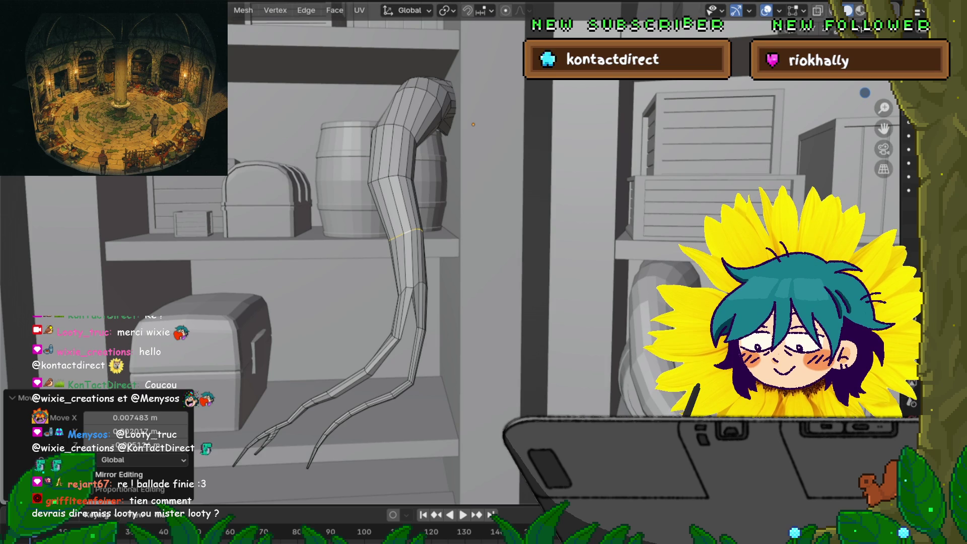
key(ctrl+r)
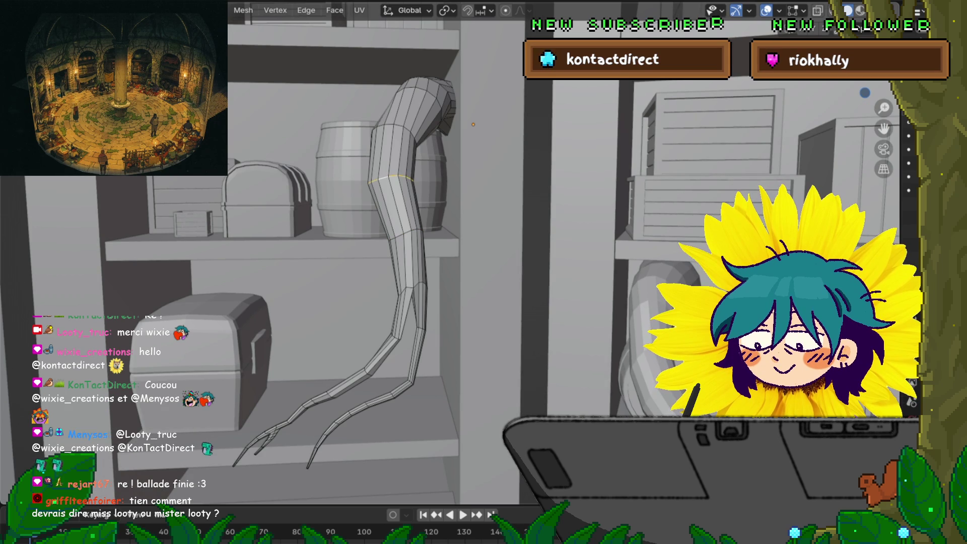
middle_drag(484, 226, 506, 227)
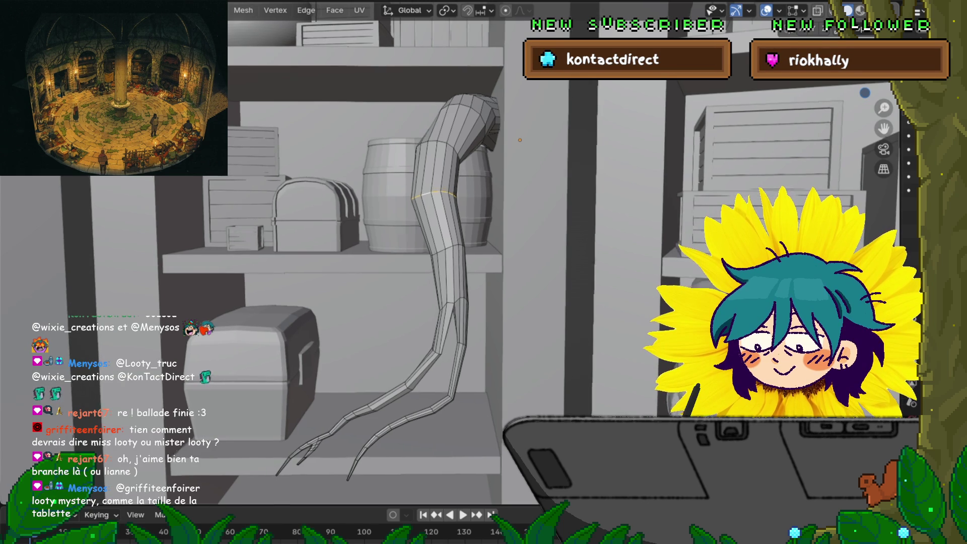
middle_drag(363, 265, 354, 267)
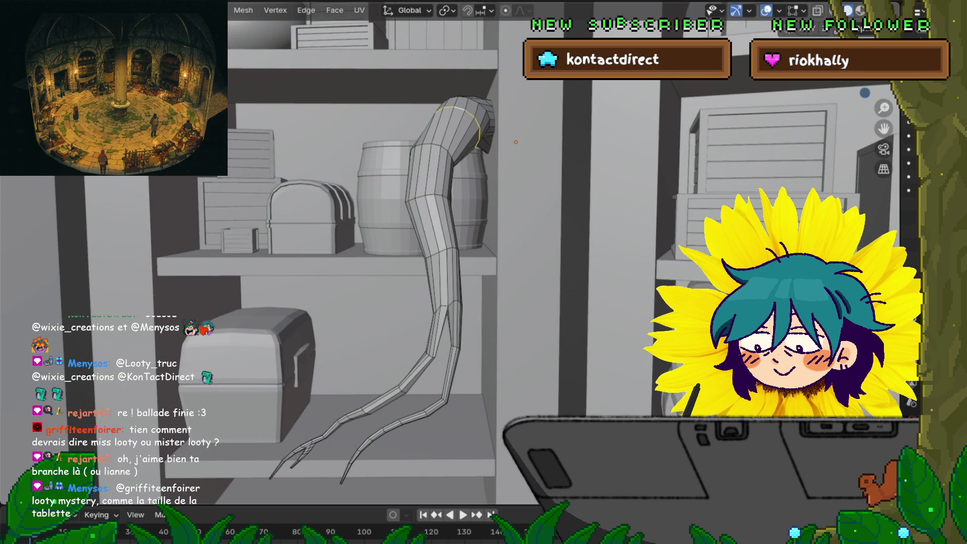
key(g)
key(Return)
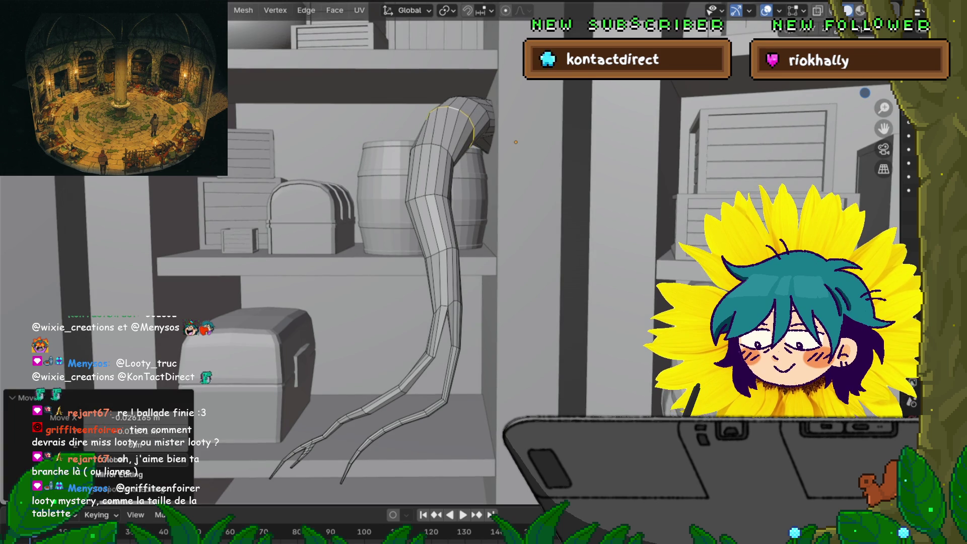
middle_drag(363, 227, 363, 272)
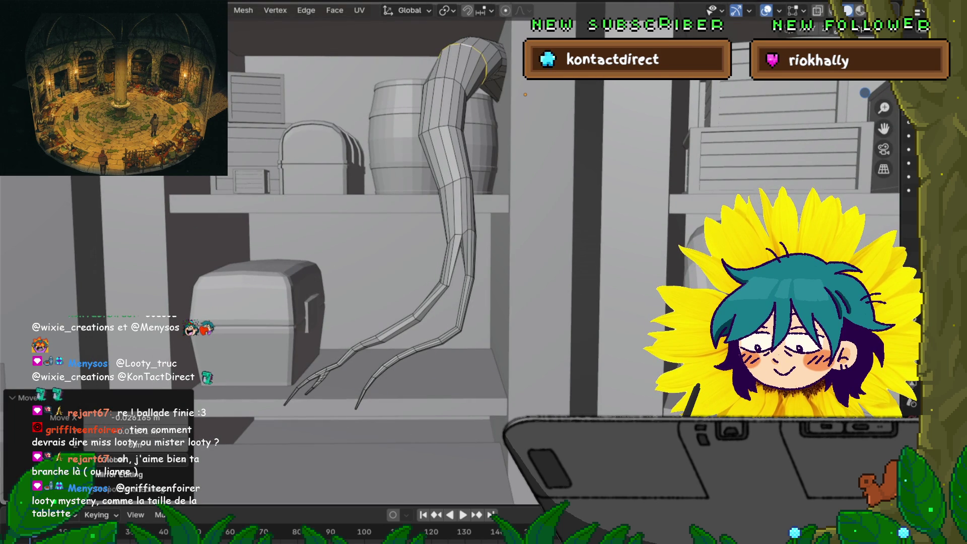
middle_drag(363, 226, 363, 272)
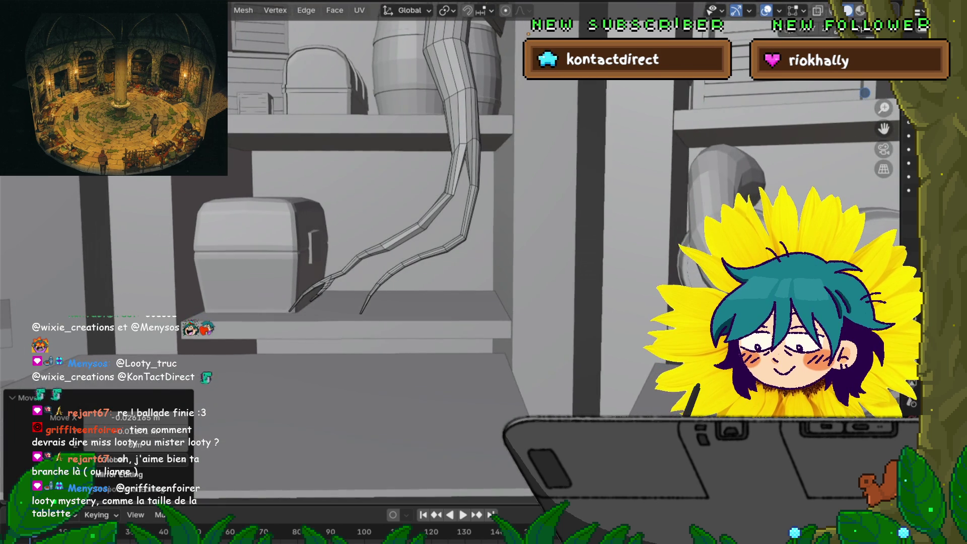
scroll(378, 227, up, 3)
scroll(378, 226, up, 2)
Rotate and scale the selected lower-branch section to adjust its bend.
middle_drag(378, 265, 423, 219)
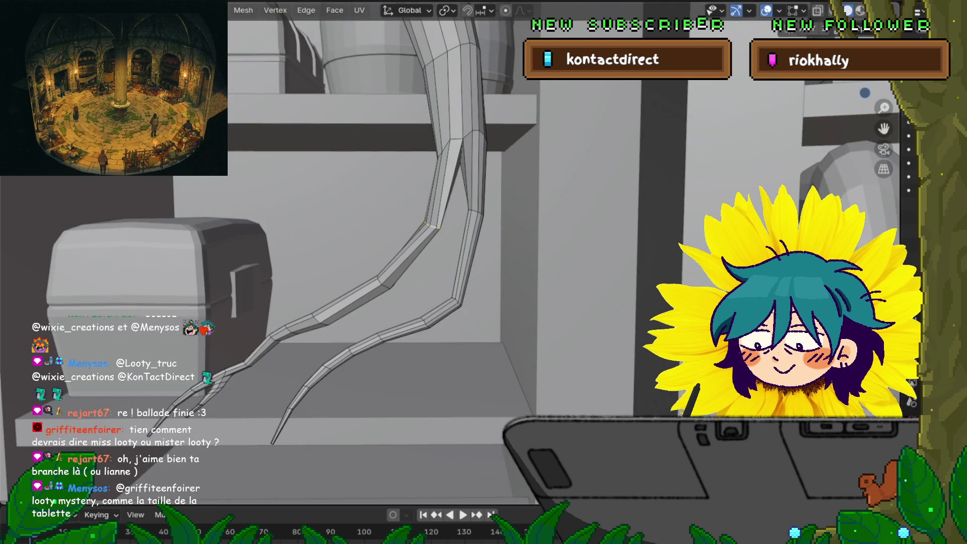
key(r)
key(Return)
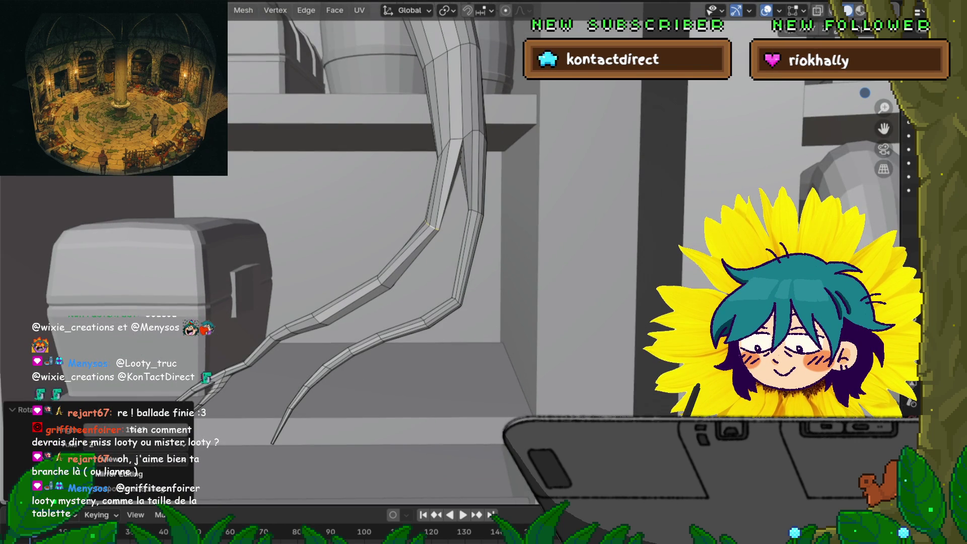
key(s)
click(525, 264)
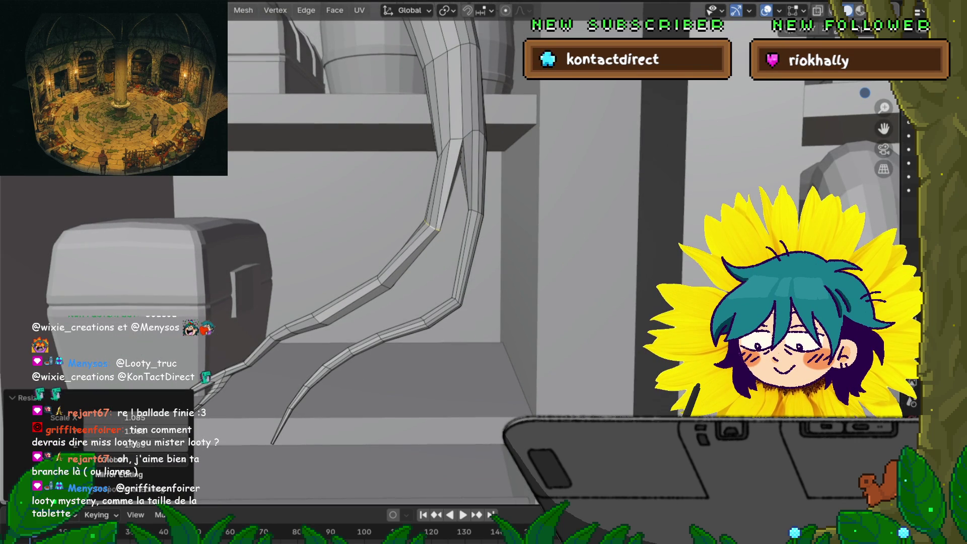
mouse_move(525, 263)
middle_down()
mouse_move(498, 249)
mouse_move(454, 260)
middle_up()
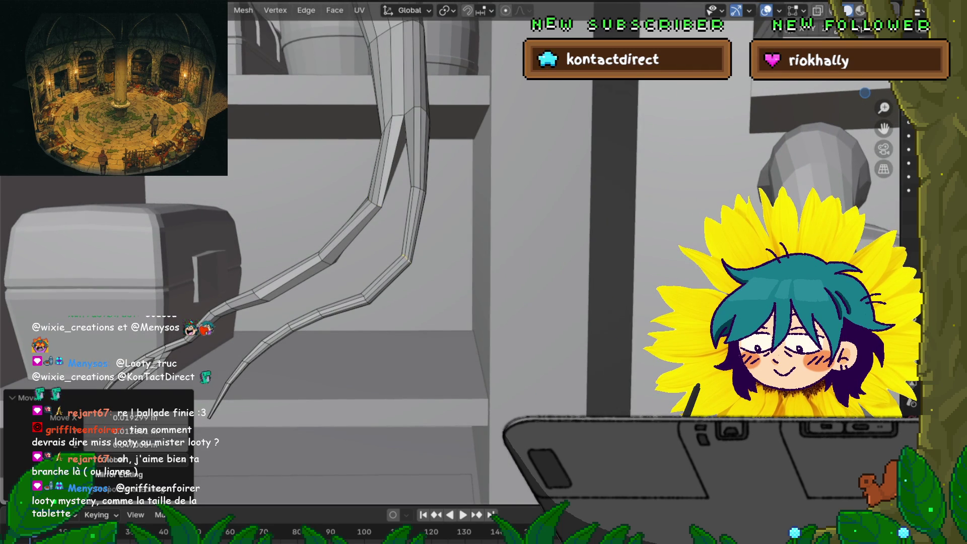
key(Return)
mouse_move(340, 264)
middle_down()
mouse_move(417, 250)
mouse_move(333, 260)
mouse_move(348, 258)
mouse_move(310, 250)
middle_up()
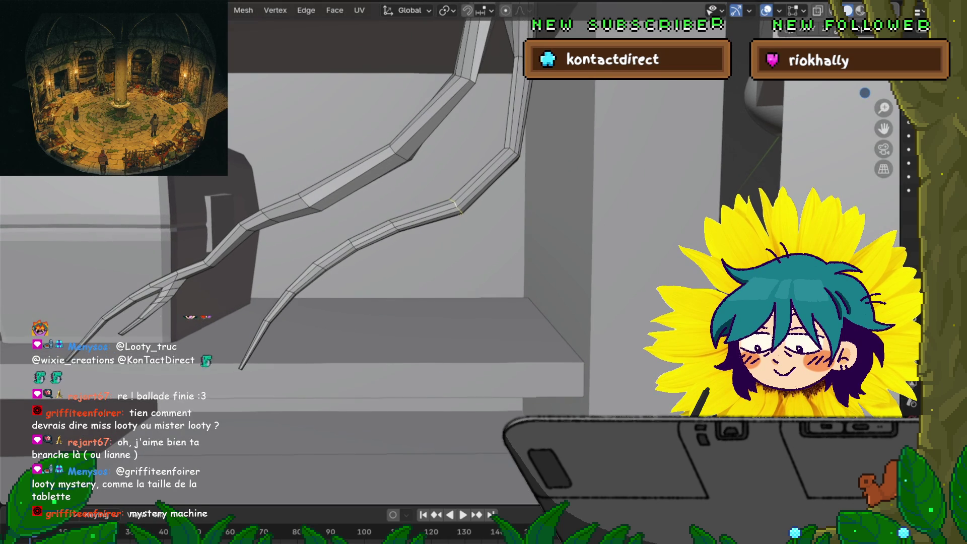
click(611, 222)
Rotate another branch point and turn a branch section by about -13.9°.
middle_drag(611, 222, 611, 222)
click(510, 201)
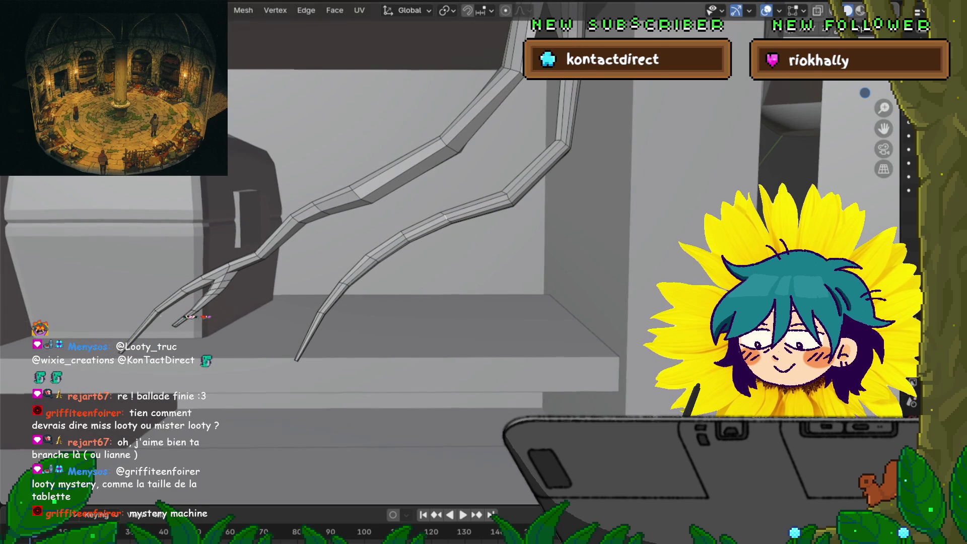
key(r)
click(598, 255)
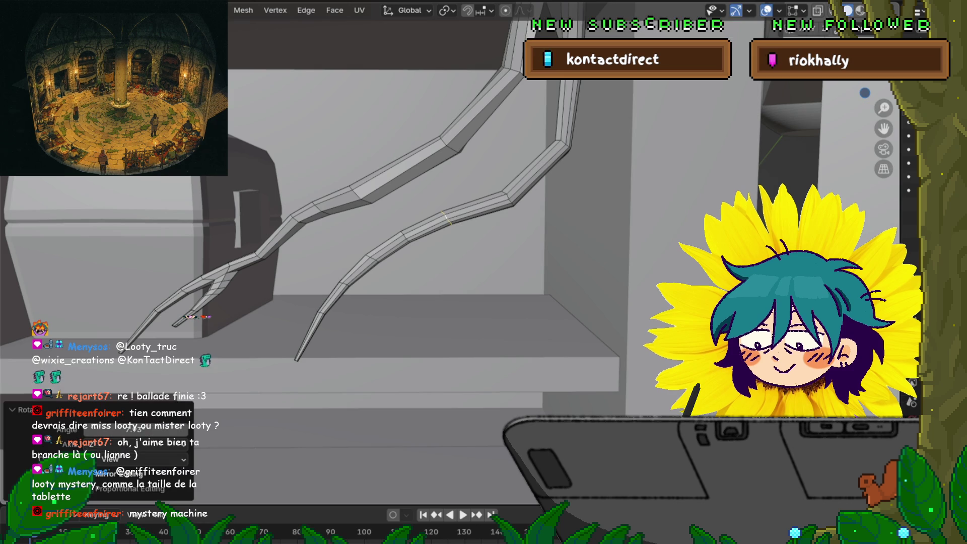
scroll(318, 212, down, 2)
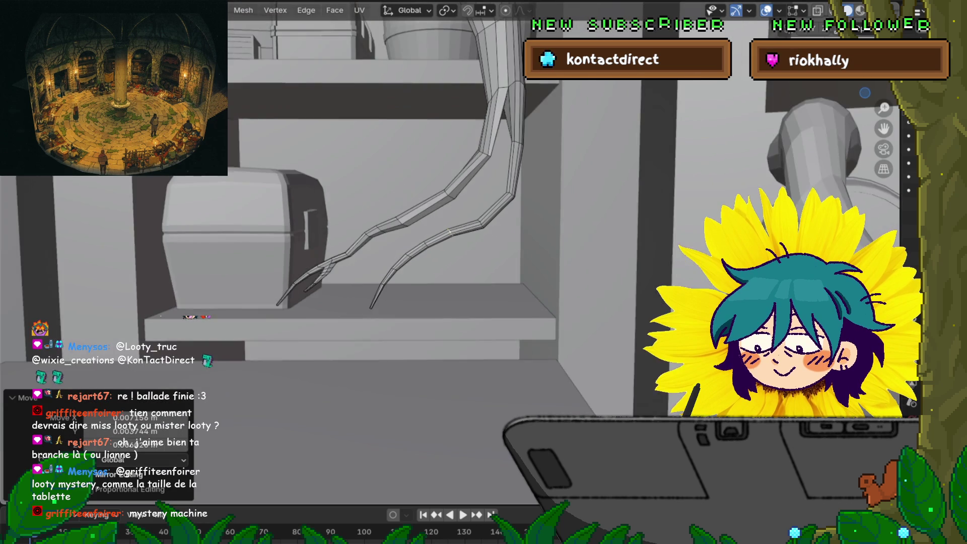
scroll(317, 212, down, 2)
scroll(318, 249, up, 1)
scroll(317, 249, up, 2)
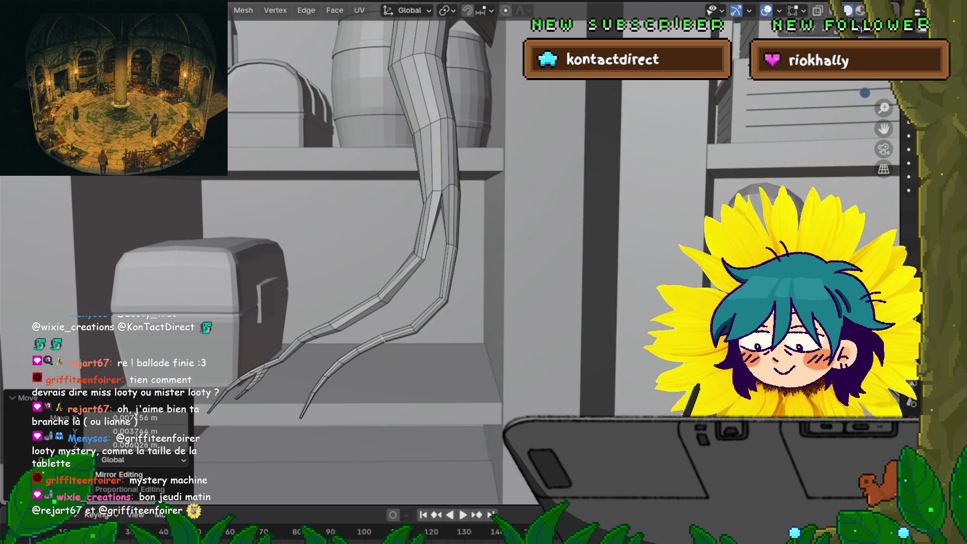
key(alt+a)
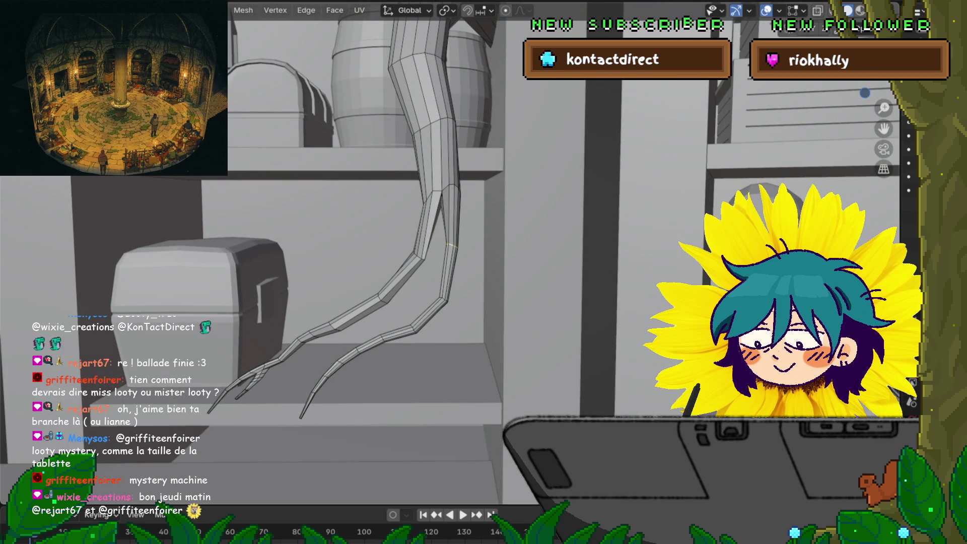
key(s)
click(607, 235)
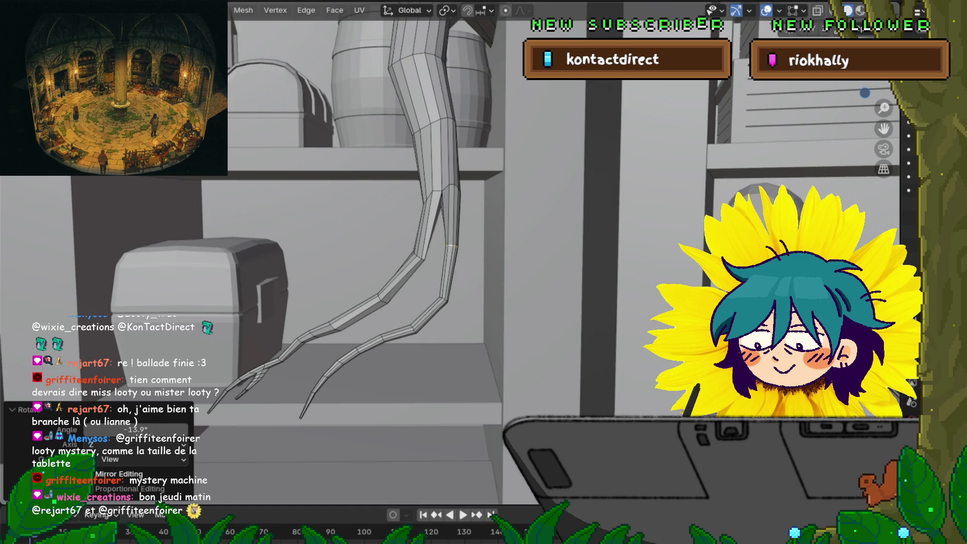
Edge-slide a loop along the lower branch to reposition it.
middle_drag(340, 226, 371, 231)
mouse_move(363, 265)
middle_down()
mouse_move(408, 249)
mouse_move(393, 227)
middle_up()
mouse_move(378, 265)
middle_down()
mouse_move(408, 242)
mouse_move(393, 257)
middle_up()
click(395, 219)
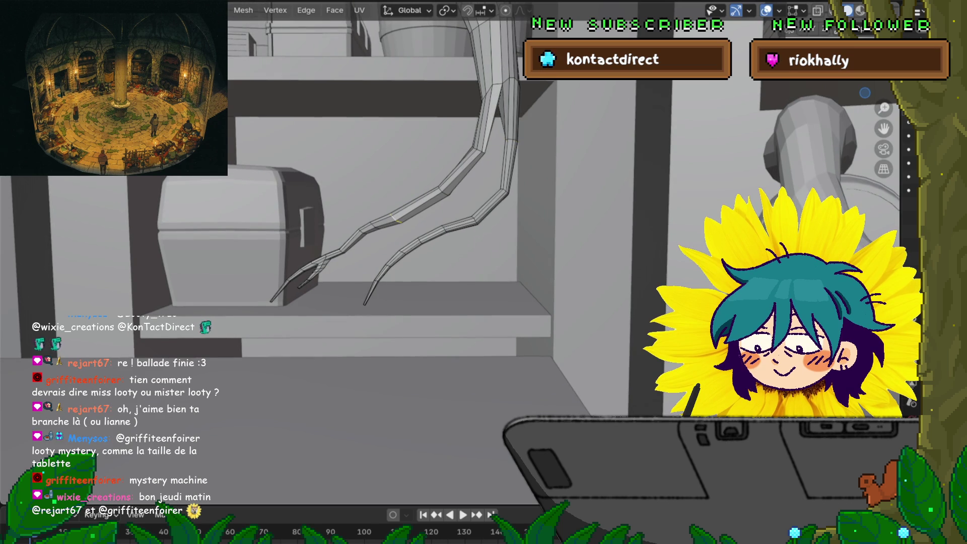
key(g)
key(g)
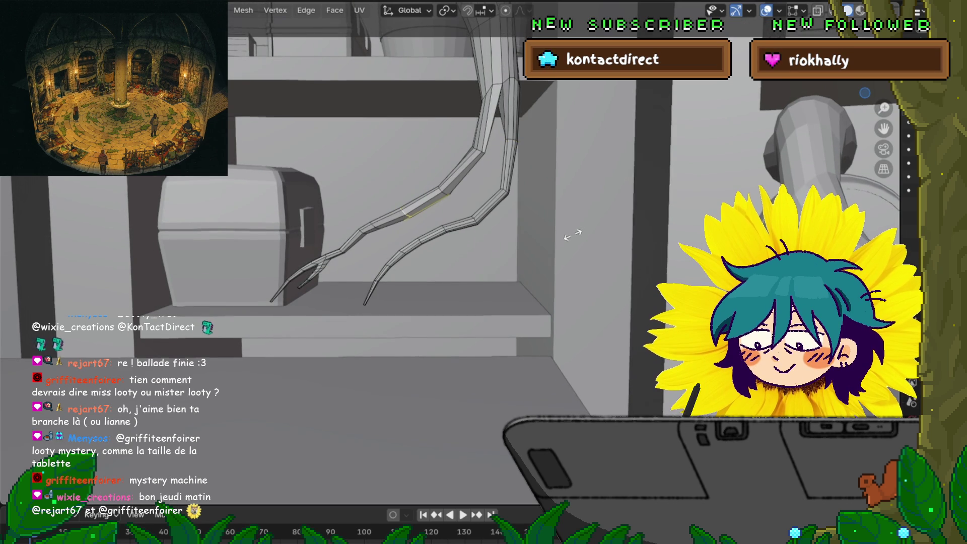
key(Return)
Frame the tentacle's forked lower end and slide a first vertex in vertex-select mode.
mouse_move(453, 265)
middle_down()
mouse_move(514, 249)
mouse_move(469, 269)
mouse_move(431, 260)
mouse_move(506, 253)
mouse_move(468, 268)
mouse_move(438, 261)
middle_up()
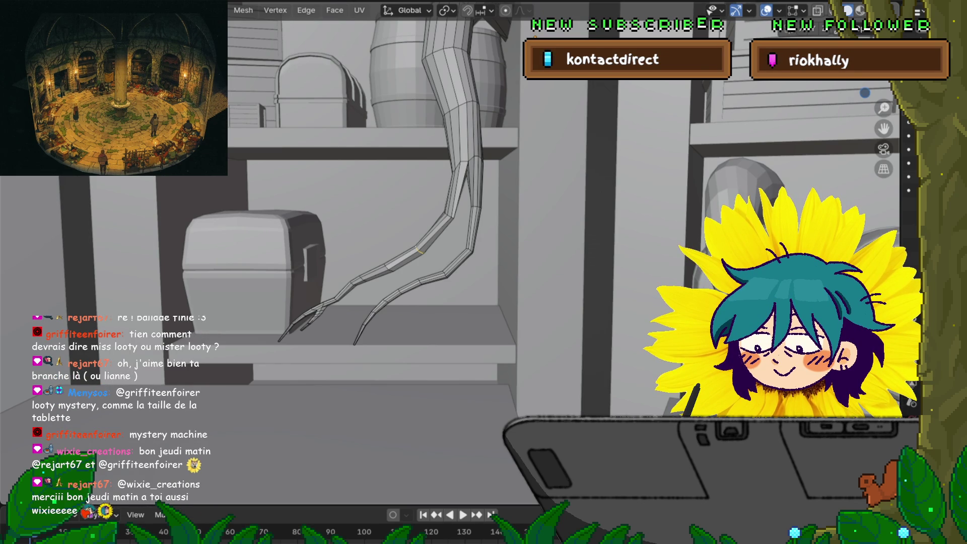
middle_drag(378, 265, 487, 192)
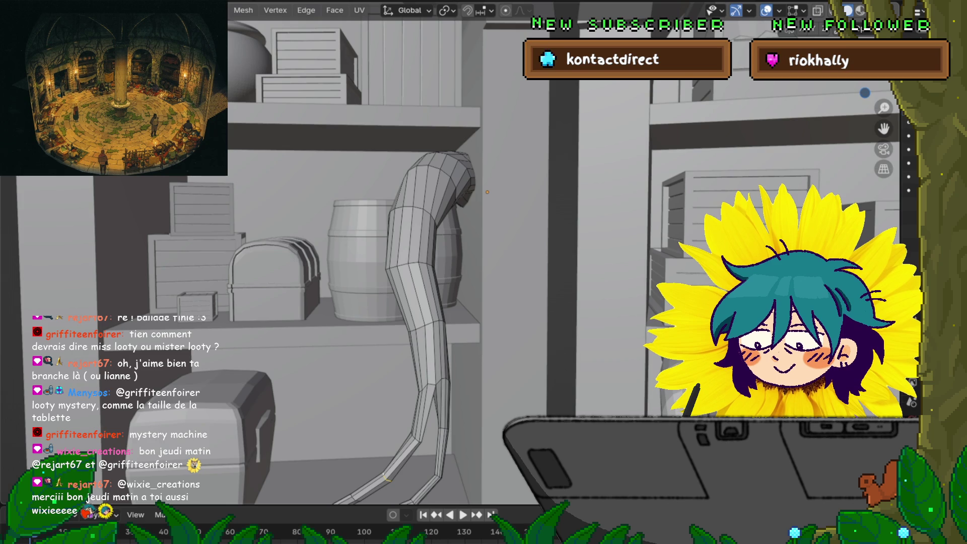
shift+middle_drag(487, 250, 488, 166)
middle_drag(484, 122, 487, 19)
middle_drag(488, 109, 488, 196)
scroll(488, 197, up, 3)
middle_drag(530, 227, 587, 172)
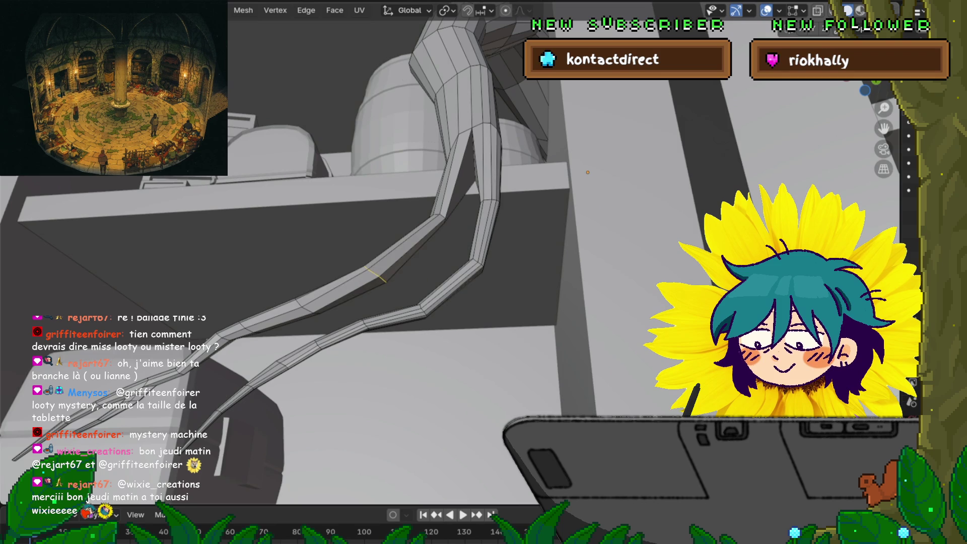
key(1)
key(s)
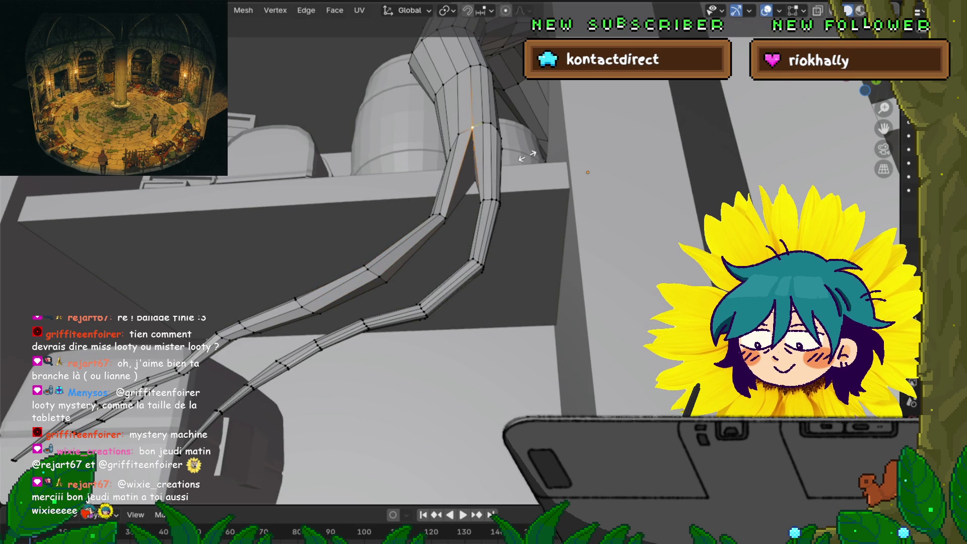
click(523, 167)
Slide the selected tentacle vertex upward along its edge and confirm its new spot.
middle_drag(523, 166, 499, 174)
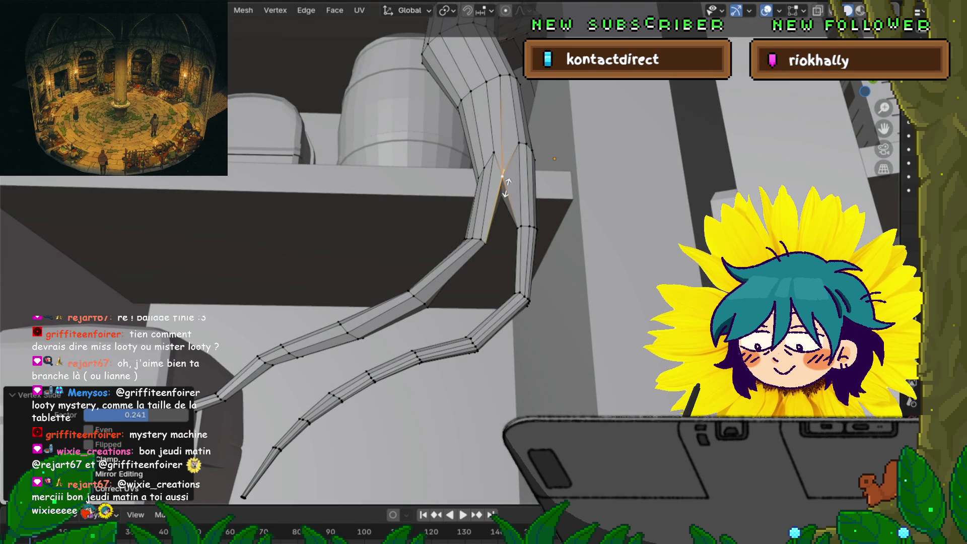
key(g)
key(g)
middle_drag(499, 182, 517, 221)
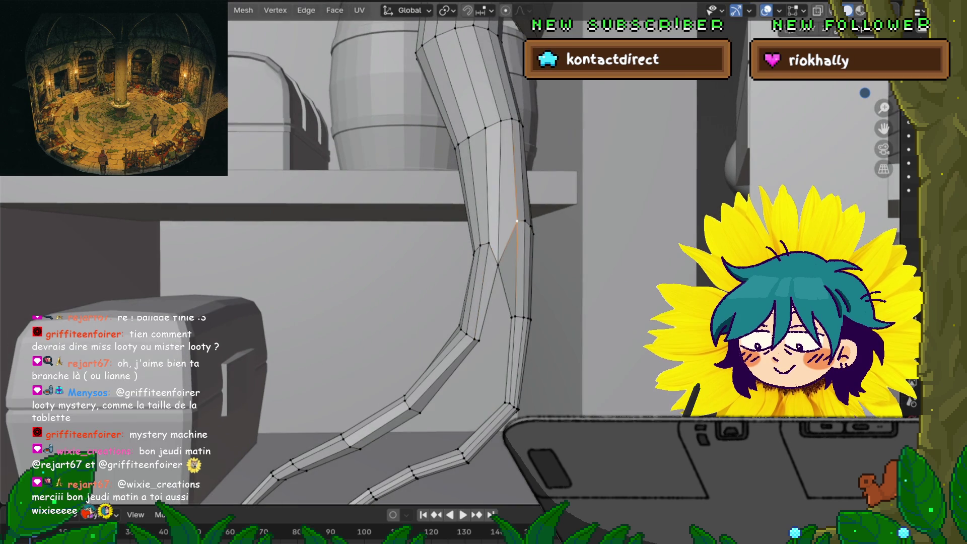
key(g)
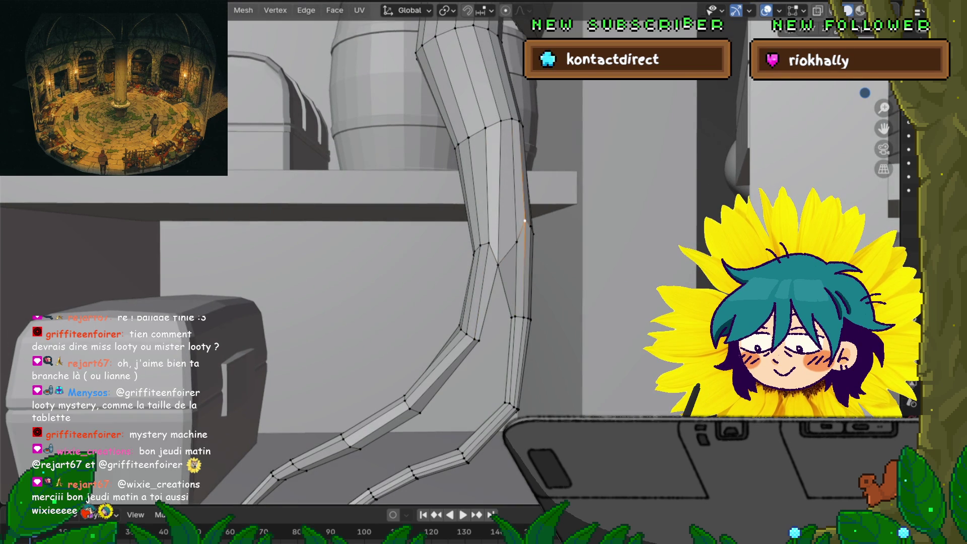
click(524, 226)
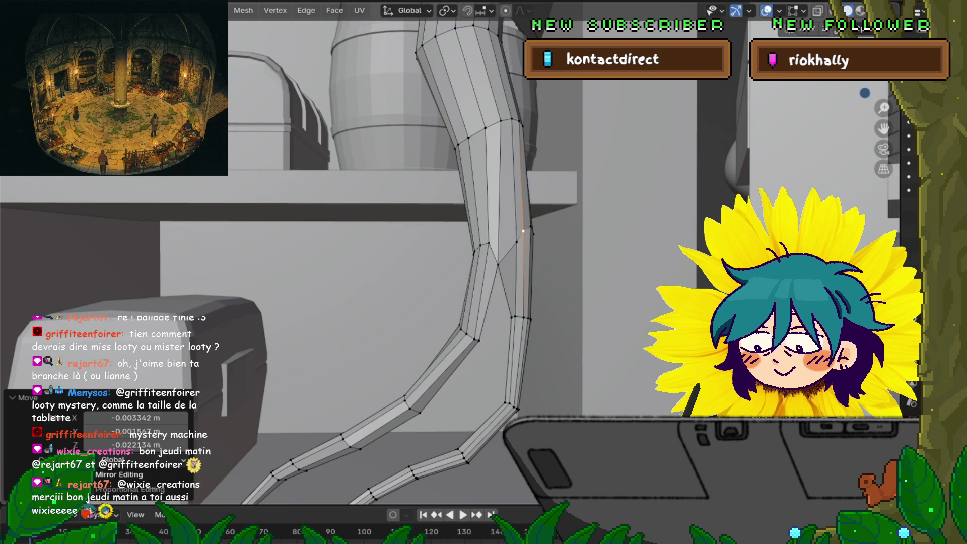
Vertex-slide a couple of leg vertices left and right along their edges to even the spacing.
middle_drag(453, 265, 453, 288)
key(shift+v)
click(483, 276)
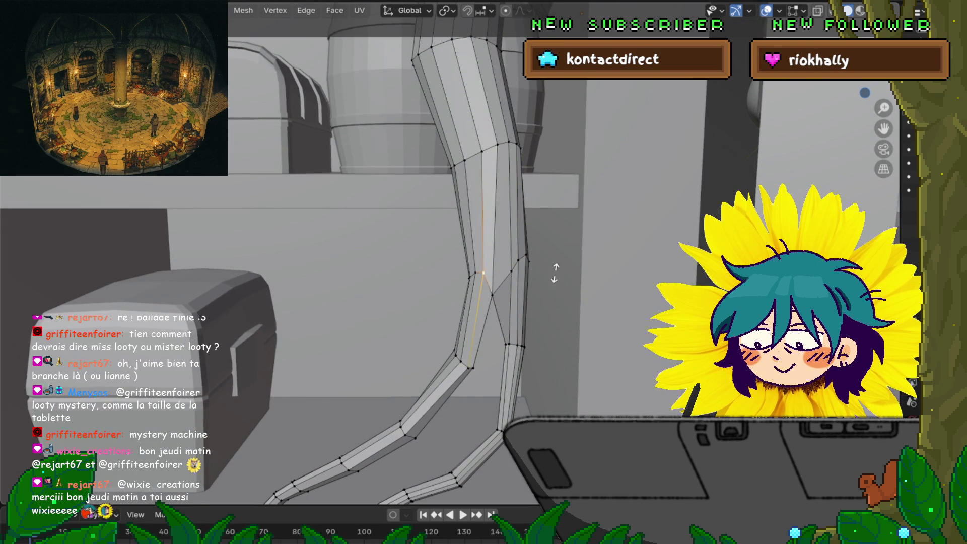
key(shift+v)
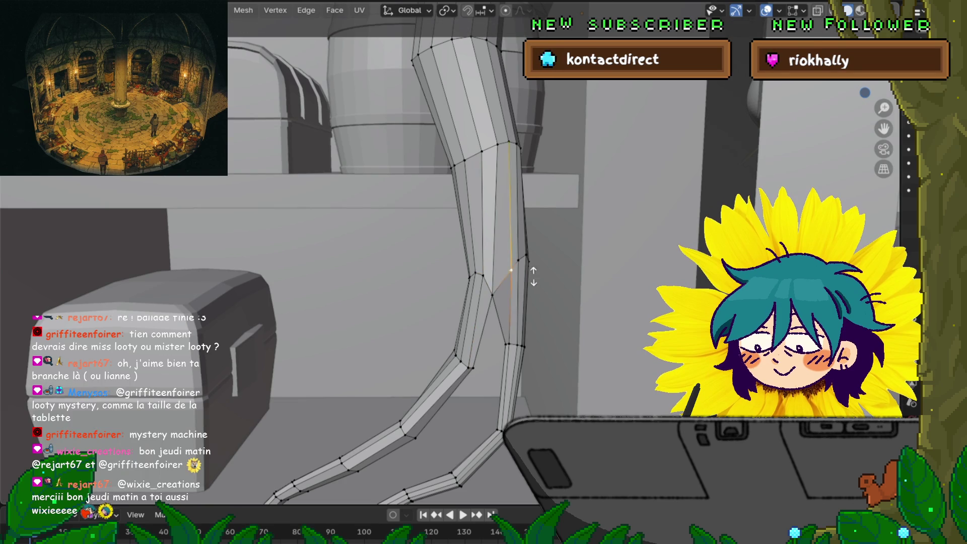
click(505, 280)
key(shift+v)
click(504, 270)
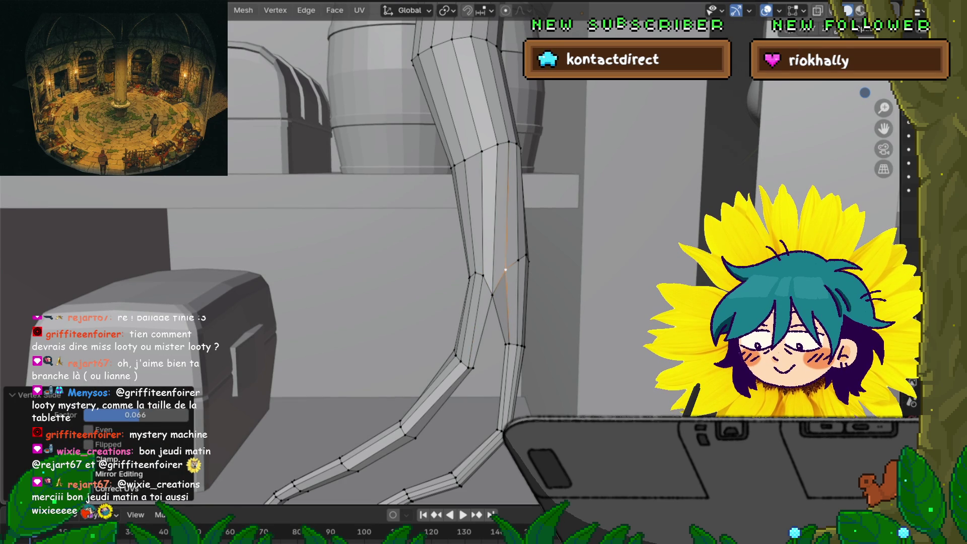
mouse_move(506, 270)
middle_down()
mouse_move(485, 250)
mouse_move(557, 211)
mouse_move(566, 288)
middle_up()
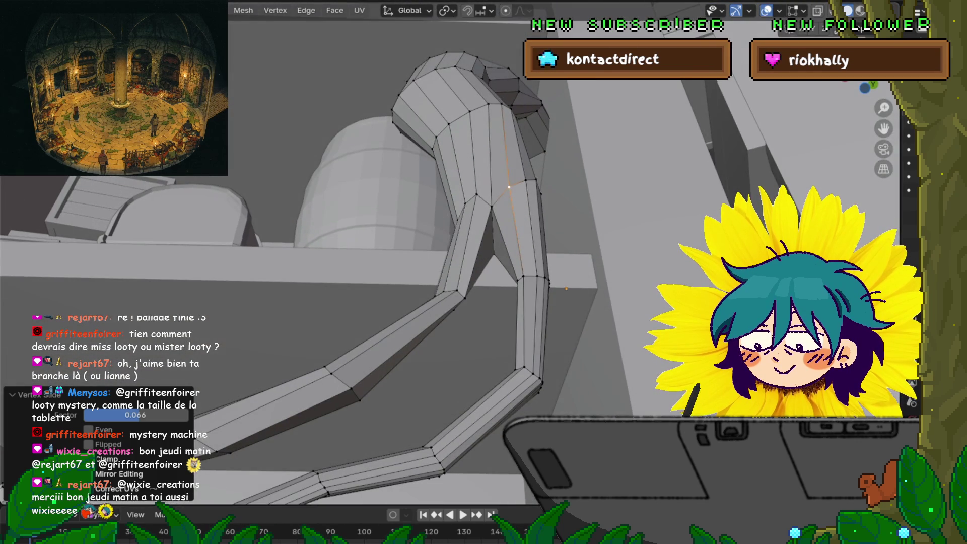
key(s)
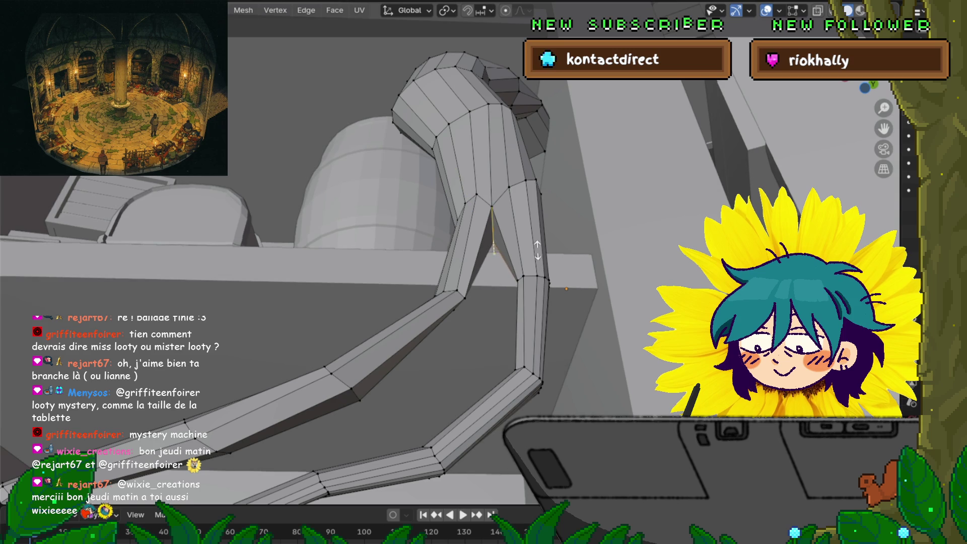
click(526, 227)
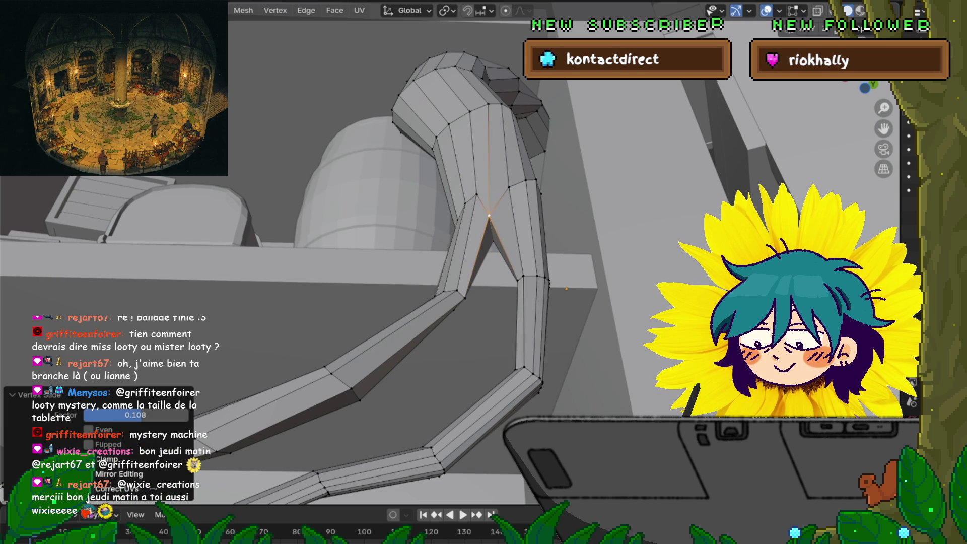
Slide the fork vertex higher up its edge so the two branches split higher.
mouse_move(526, 227)
middle_down()
mouse_move(484, 273)
mouse_move(492, 268)
middle_up()
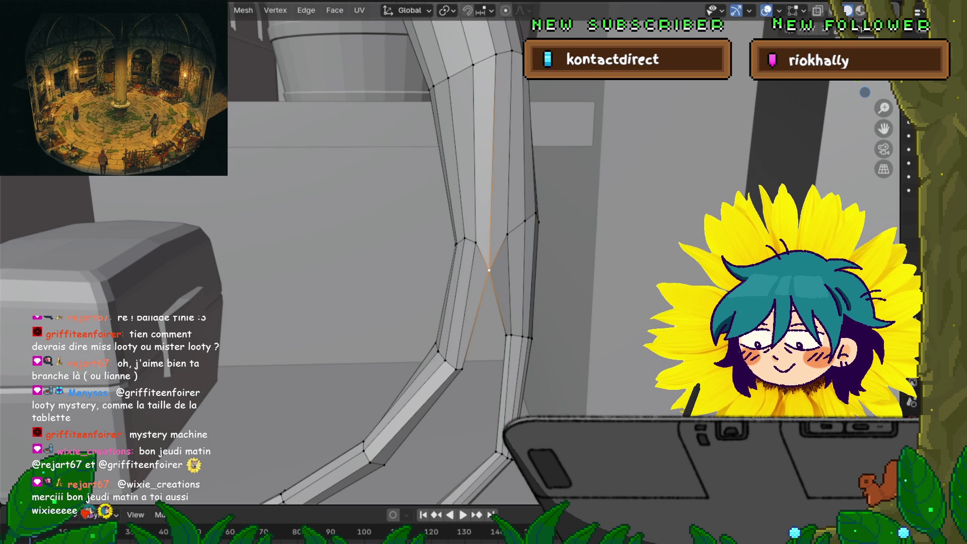
key(shift+v)
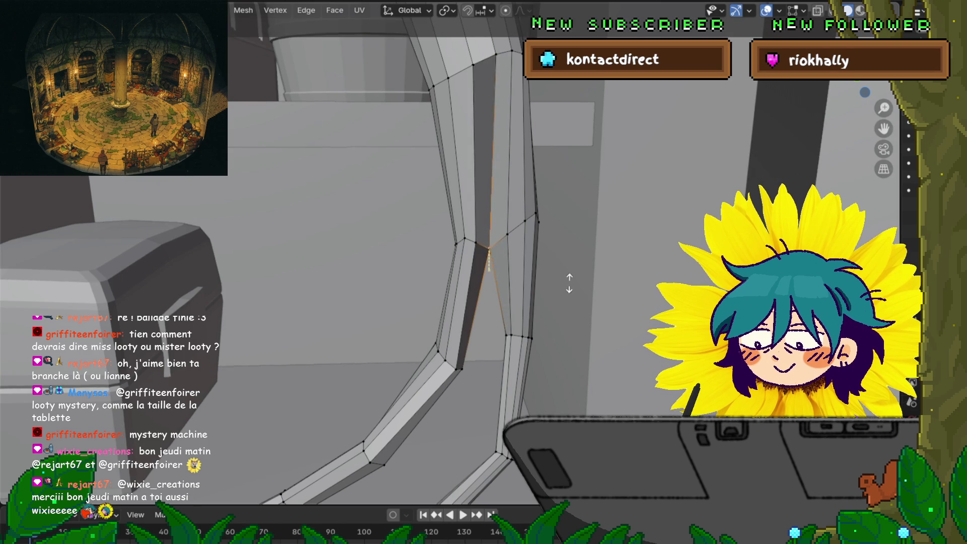
click(568, 282)
mouse_move(484, 272)
middle_down()
mouse_move(439, 212)
mouse_move(469, 250)
middle_up()
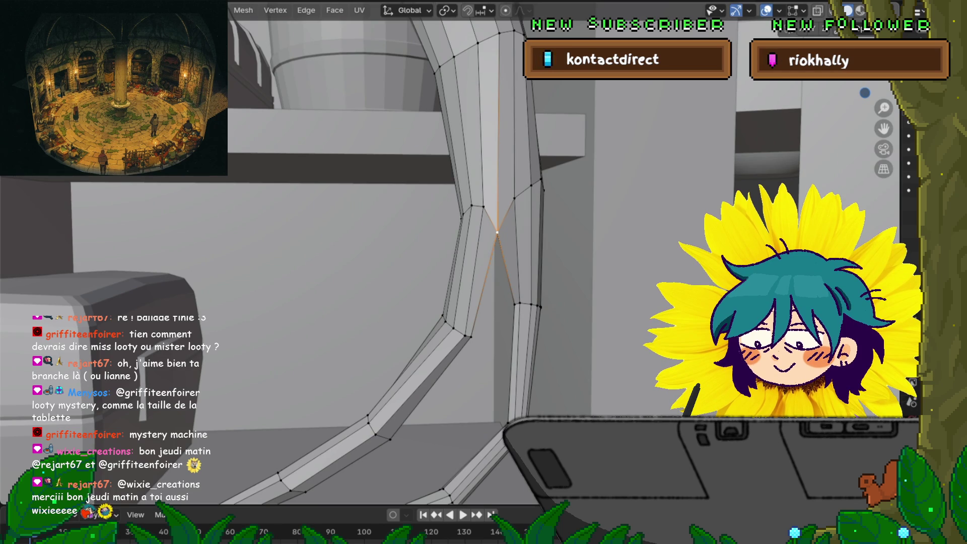
middle_drag(496, 231, 461, 295)
key(g)
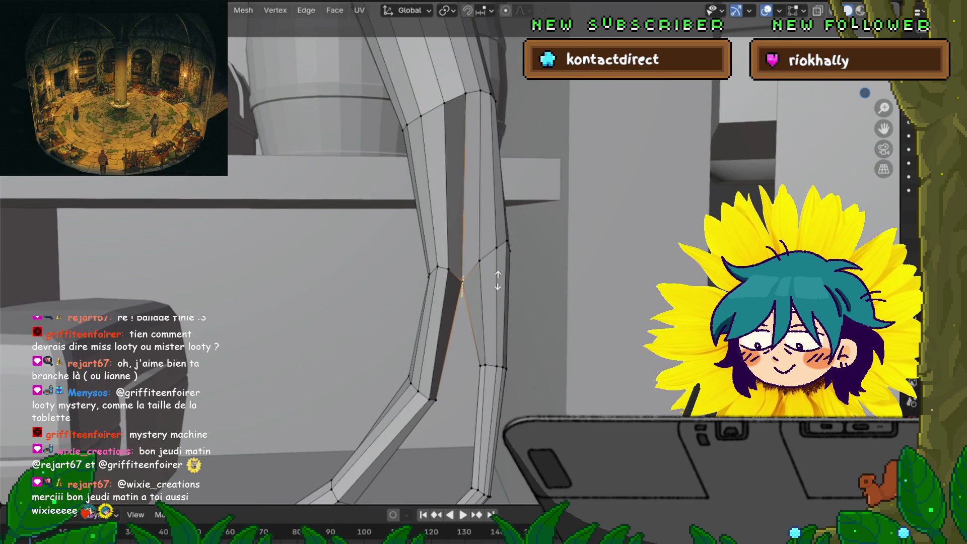
key(g)
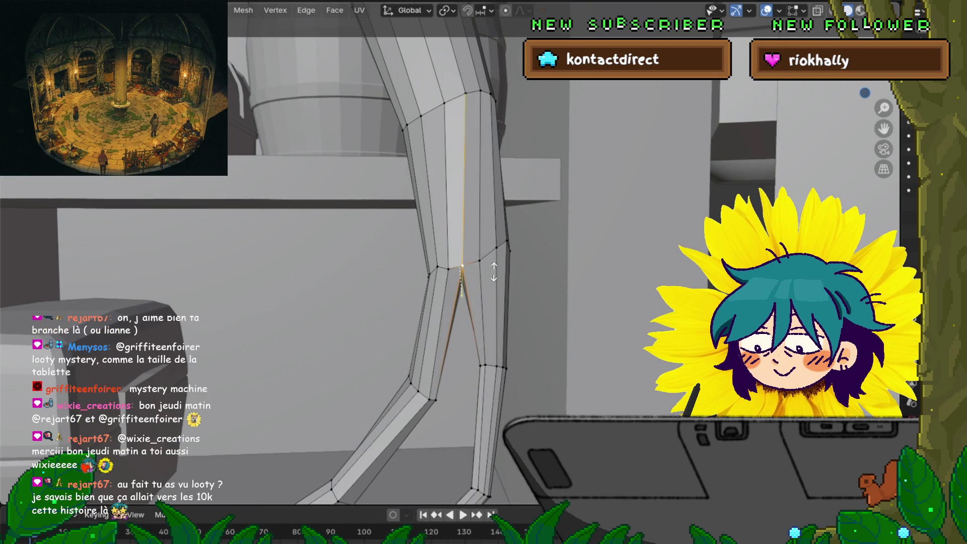
click(492, 277)
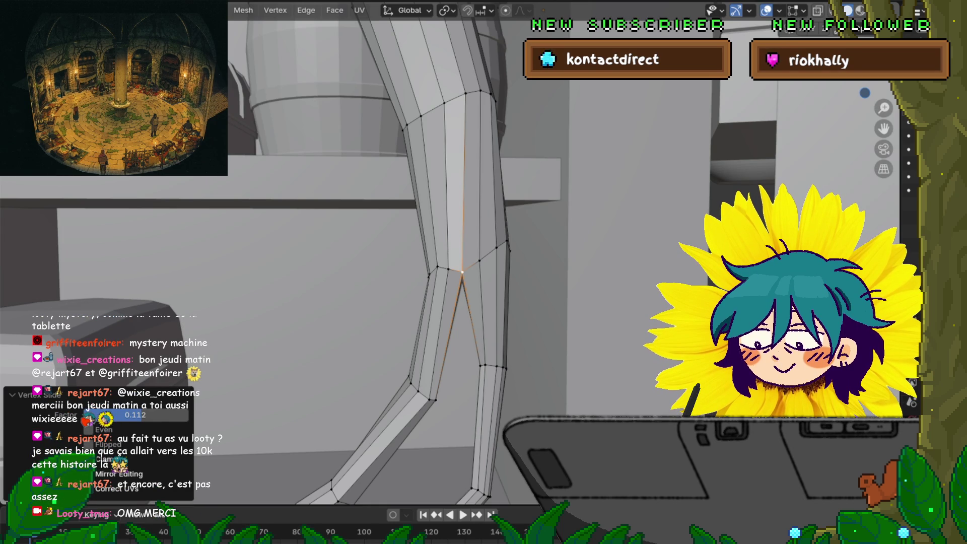
Vertex-slide a vertex on the tentacle's bend over the shelf edge in several small passes.
middle_drag(378, 264, 409, 340)
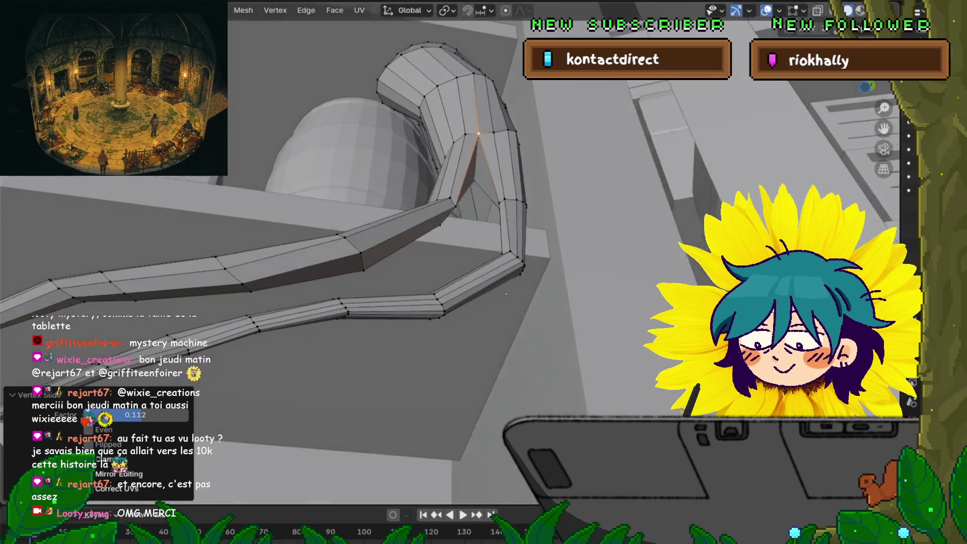
middle_drag(409, 265, 529, 340)
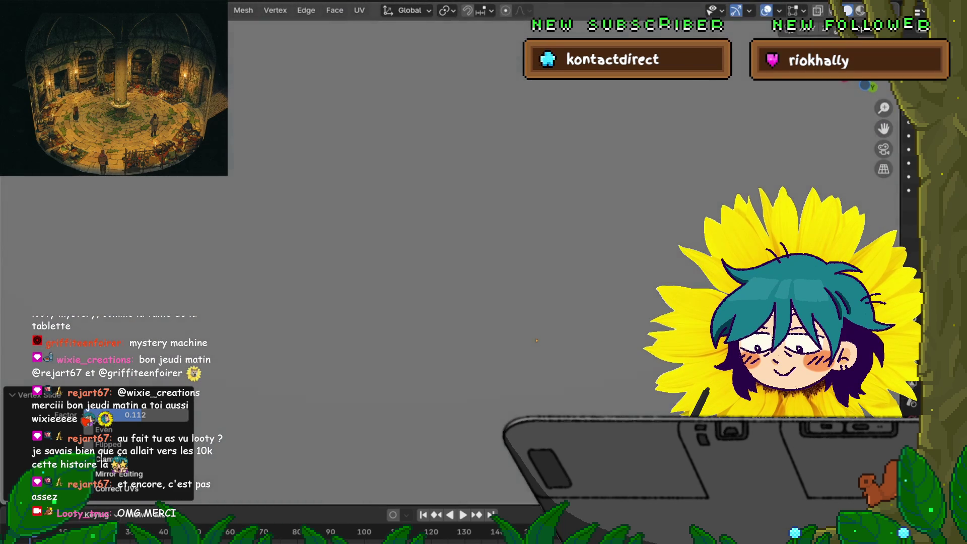
mouse_move(484, 272)
middle_down()
mouse_move(438, 295)
mouse_move(409, 280)
mouse_move(378, 292)
middle_up()
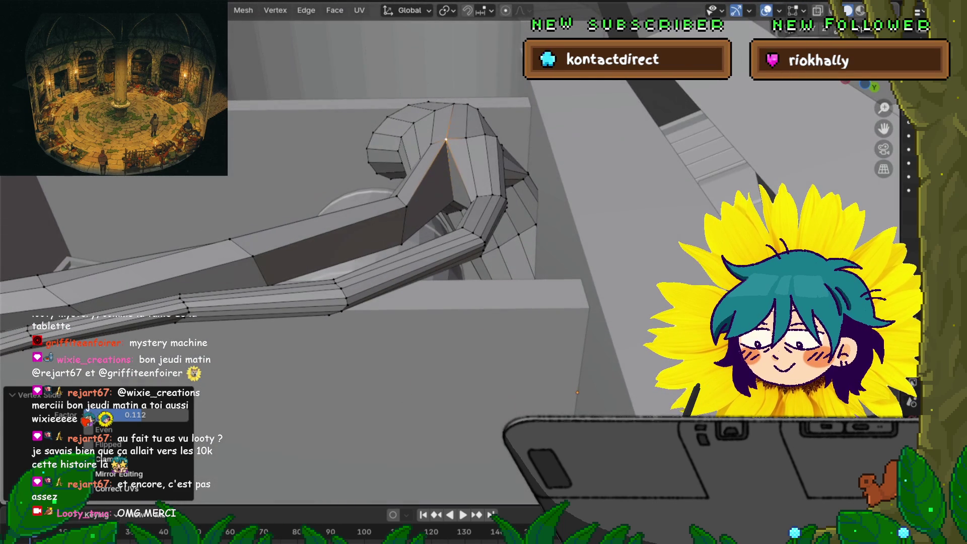
key(shift+v)
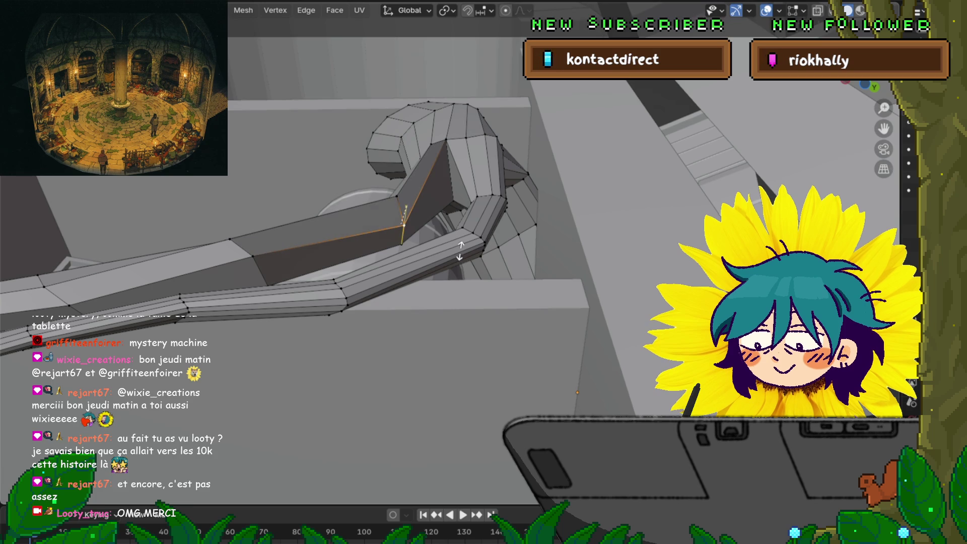
key(Return)
mouse_move(577, 392)
middle_down()
mouse_move(418, 396)
mouse_move(526, 346)
middle_up()
key(shift+v)
key(Return)
key(shift+v)
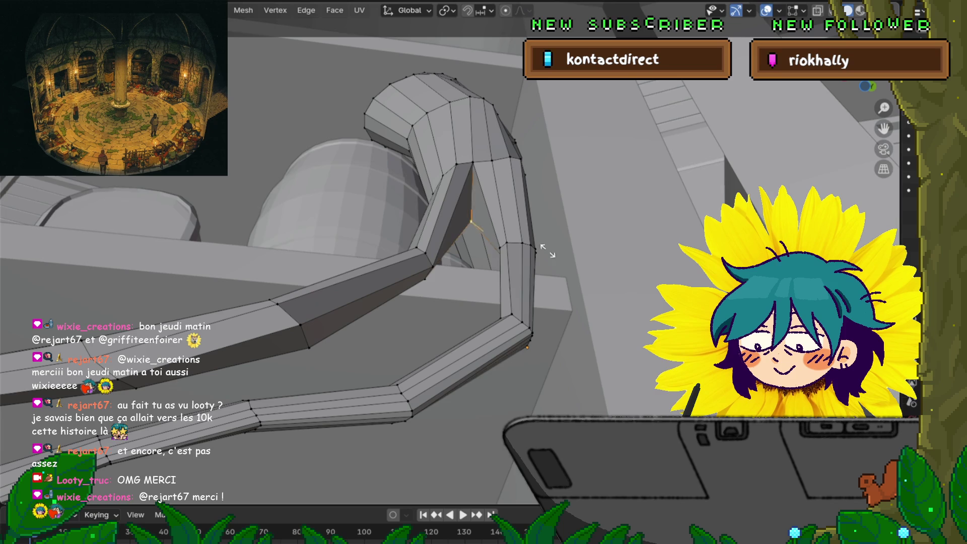
key(Return)
Slide and nudge the neighbouring bend vertices so the kink over the shelf reads smoother.
click(472, 169)
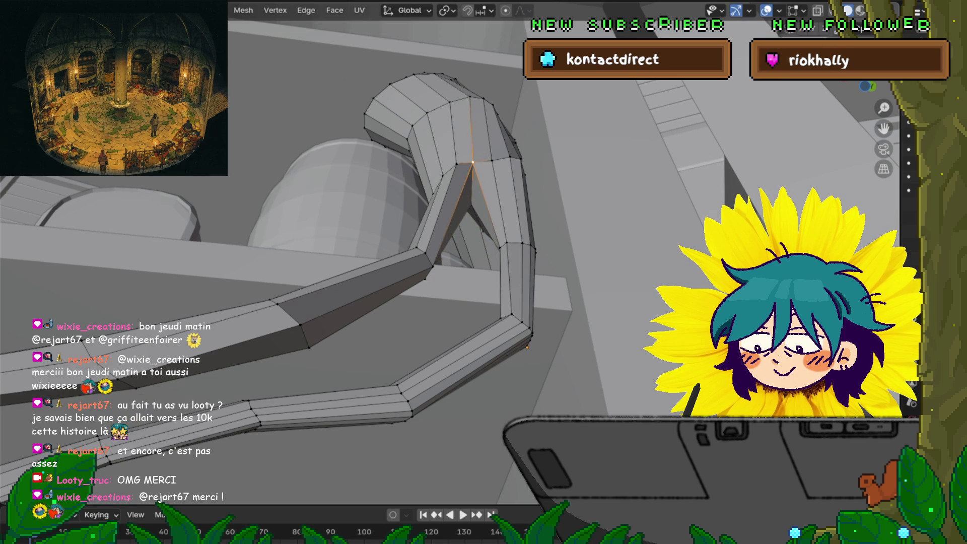
key(shift+v)
key(Return)
mouse_move(527, 346)
middle_down()
mouse_move(639, 341)
mouse_move(437, 392)
mouse_move(356, 318)
mouse_move(388, 398)
mouse_move(429, 343)
mouse_move(442, 189)
mouse_move(460, 195)
mouse_move(401, 408)
mouse_move(416, 347)
middle_up()
key(g)
click(437, 392)
key(g)
key(g)
click(355, 318)
key(g)
click(387, 398)
key(g)
key(g)
click(441, 189)
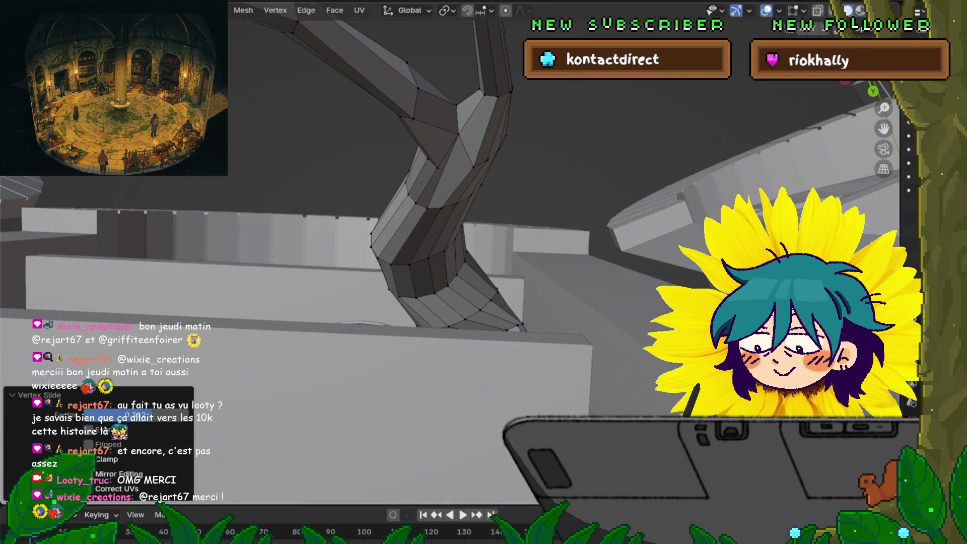
Slide vertices along the twisted tentacle column so its edge flow follows the twist.
key(shift+v)
click(483, 182)
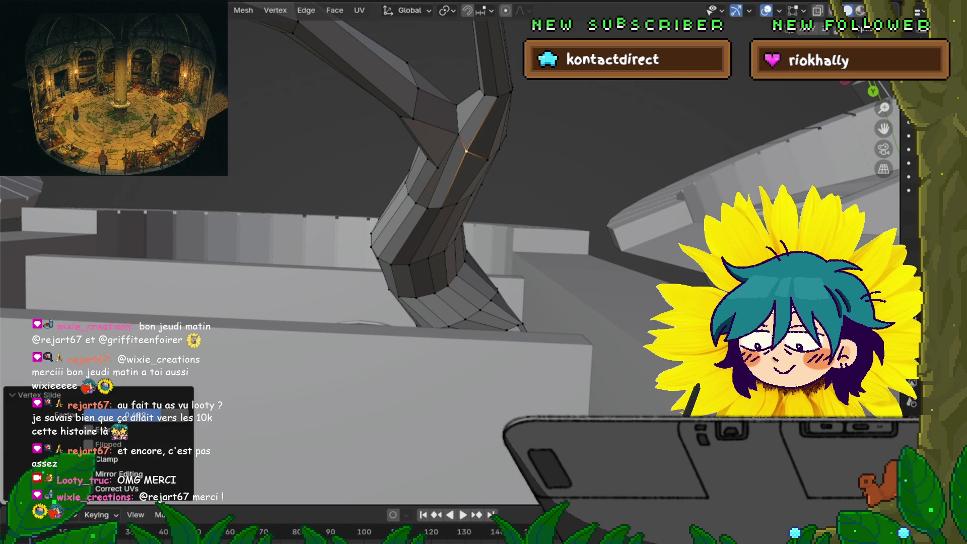
key(shift+v)
click(446, 162)
mouse_move(447, 163)
middle_down()
mouse_move(454, 243)
mouse_move(484, 211)
middle_up()
scroll(453, 213, down, 3)
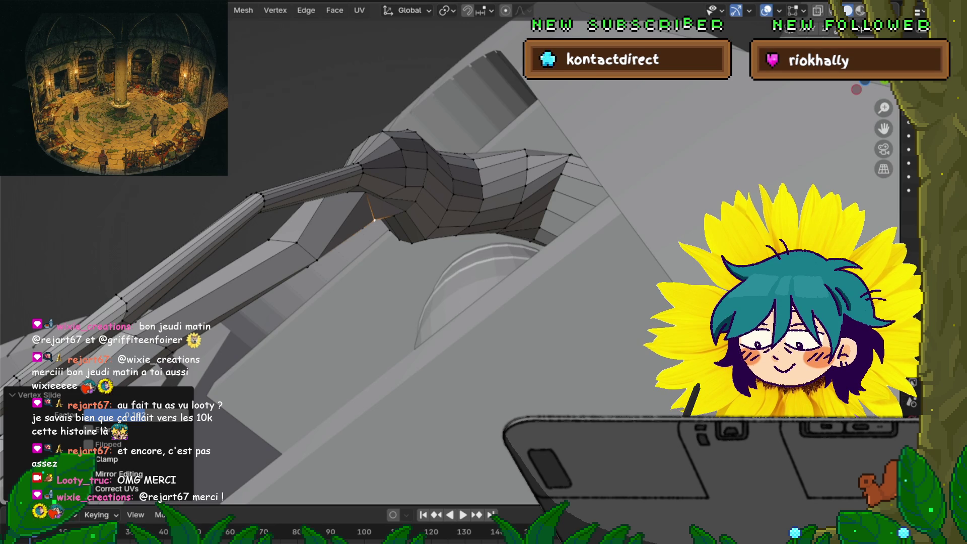
mouse_move(454, 264)
middle_down()
mouse_move(574, 235)
mouse_move(469, 261)
mouse_move(484, 258)
middle_up()
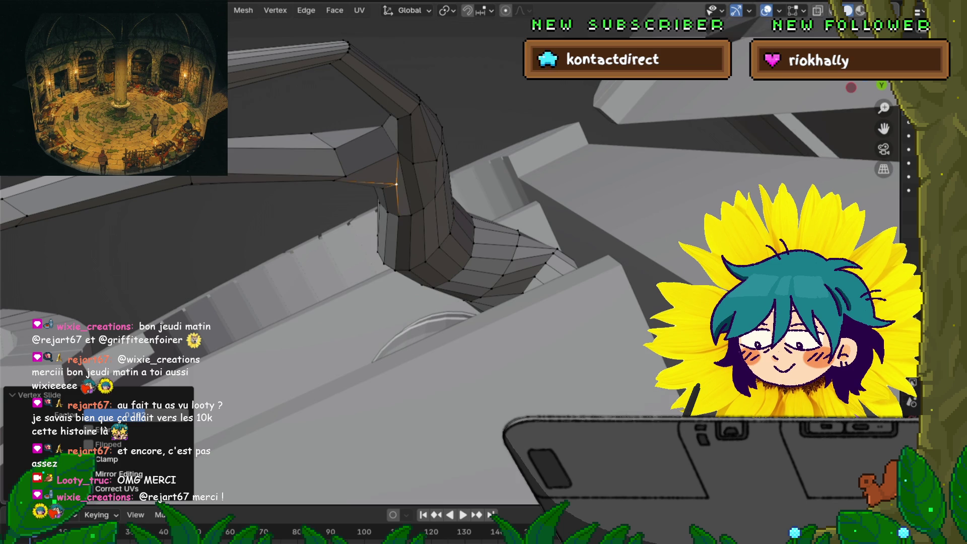
click(429, 209)
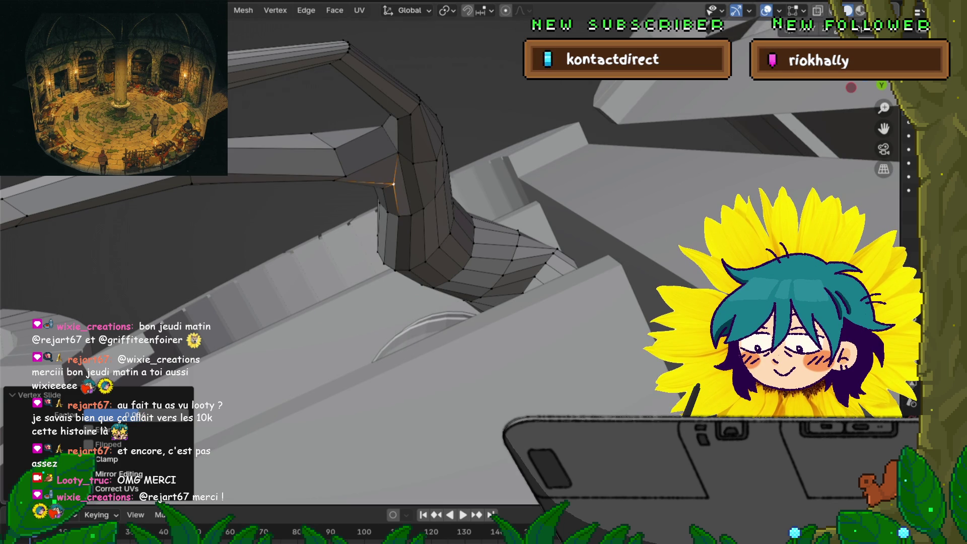
middle_drag(454, 265, 491, 189)
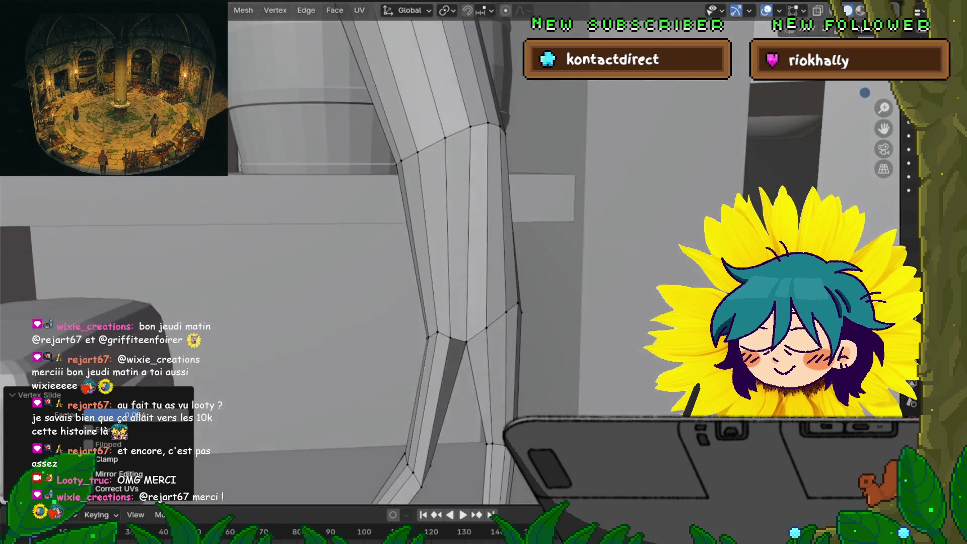
Vertex-slide a vertex on each of the fork's two branches so the split reads cleanly.
mouse_move(484, 272)
middle_down()
mouse_move(439, 226)
mouse_move(378, 204)
mouse_move(453, 264)
mouse_move(423, 257)
middle_up()
middle_drag(484, 272, 423, 243)
middle_drag(483, 273, 453, 265)
key(shift+v)
click(325, 343)
mouse_move(484, 272)
middle_down()
mouse_move(431, 250)
mouse_move(469, 265)
mouse_move(431, 249)
mouse_move(446, 219)
mouse_move(492, 208)
middle_up()
key(shift+v)
click(429, 223)
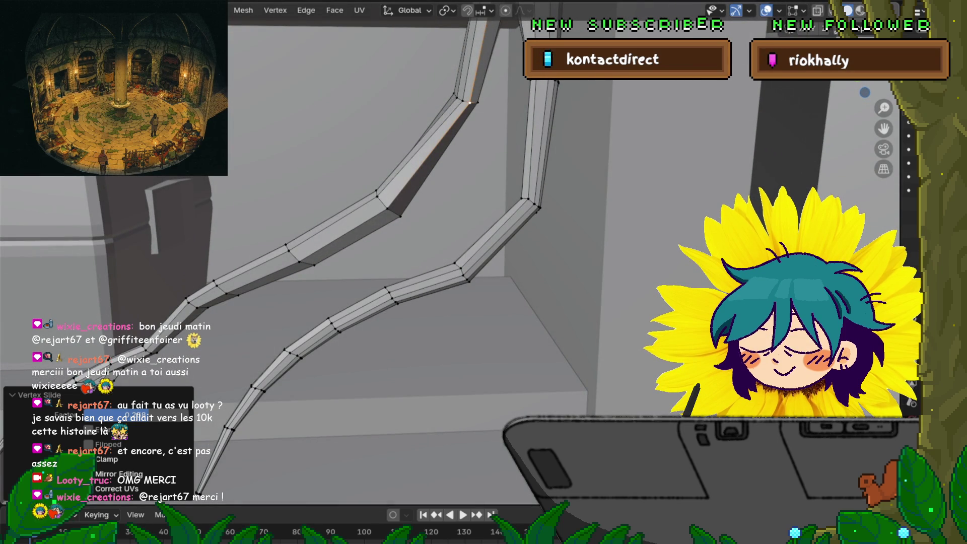
middle_drag(492, 208, 522, 200)
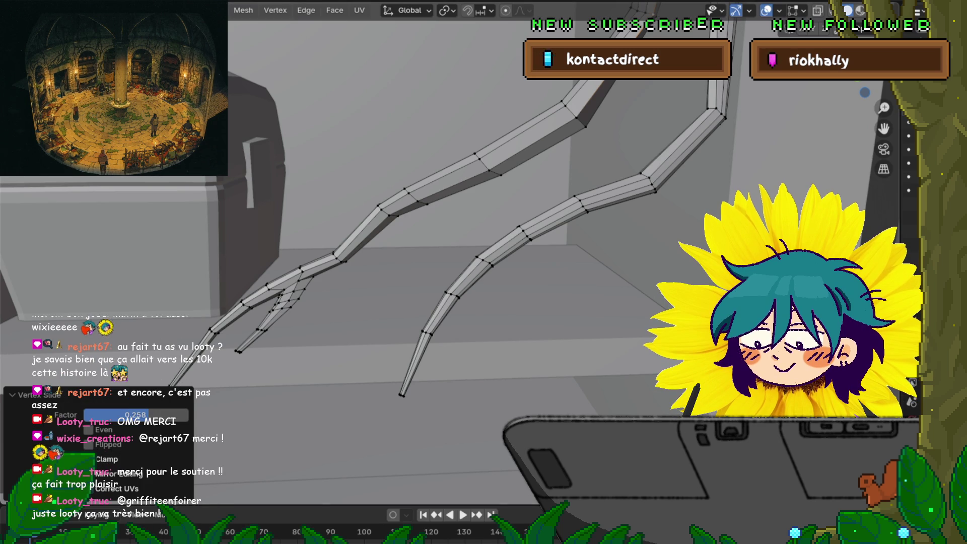
middle_drag(454, 265, 454, 227)
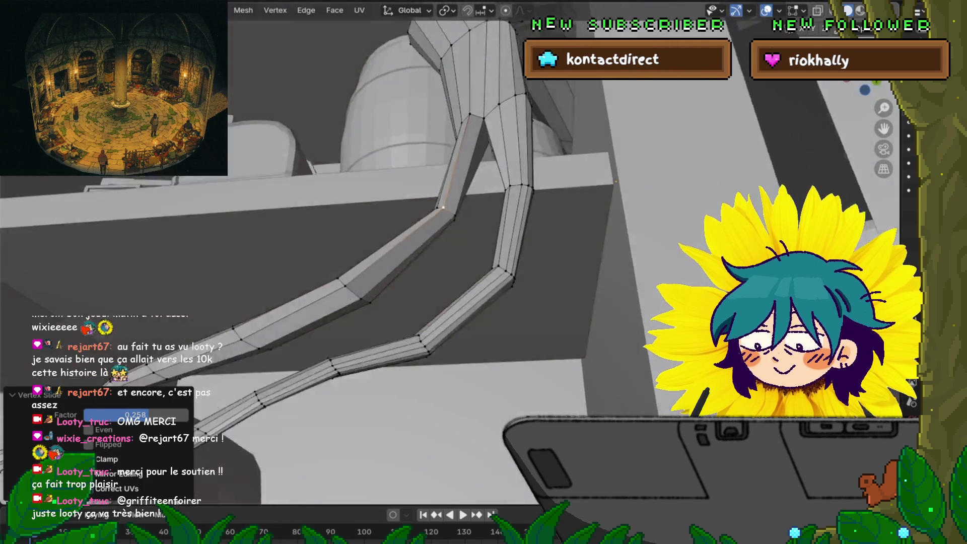
middle_drag(454, 265, 472, 224)
scroll(453, 265, down, 1)
scroll(454, 265, down, 2)
scroll(453, 264, down, 3)
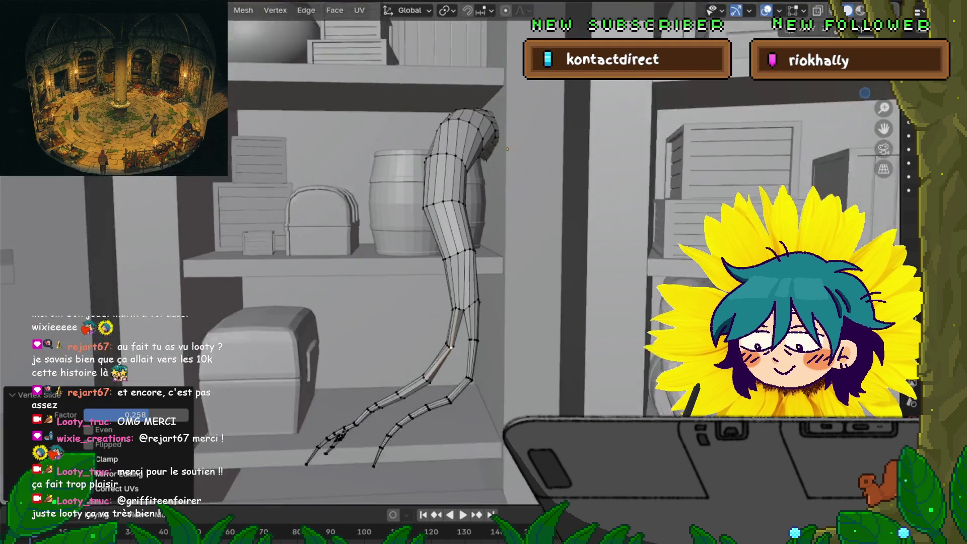
Extend the selection up the branch and scale it on X to straighten that segment.
middle_drag(454, 264, 465, 259)
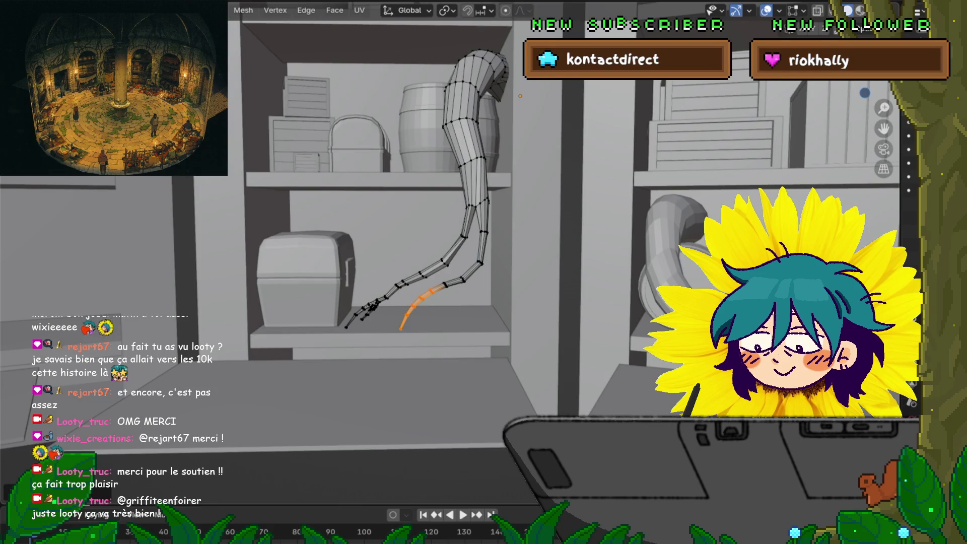
ctrl+click(479, 264)
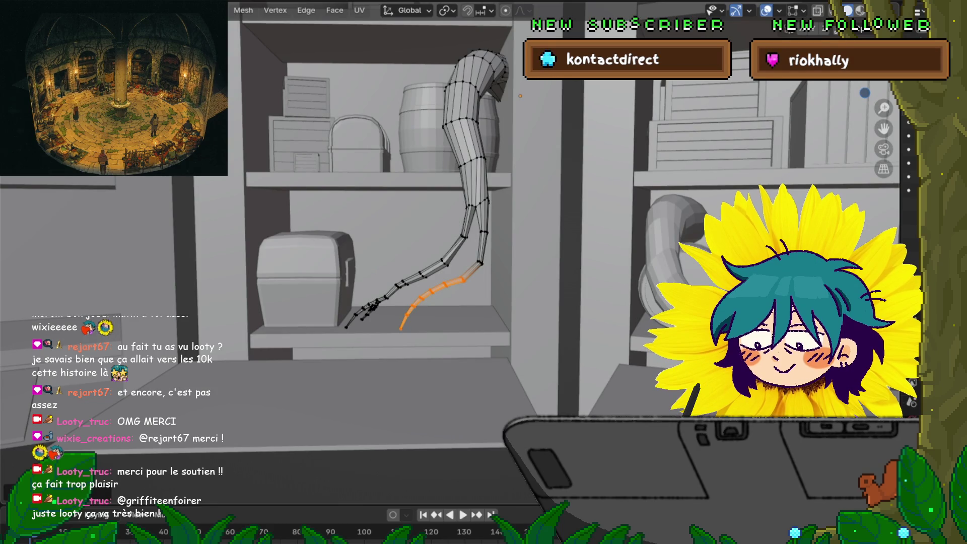
key(s)
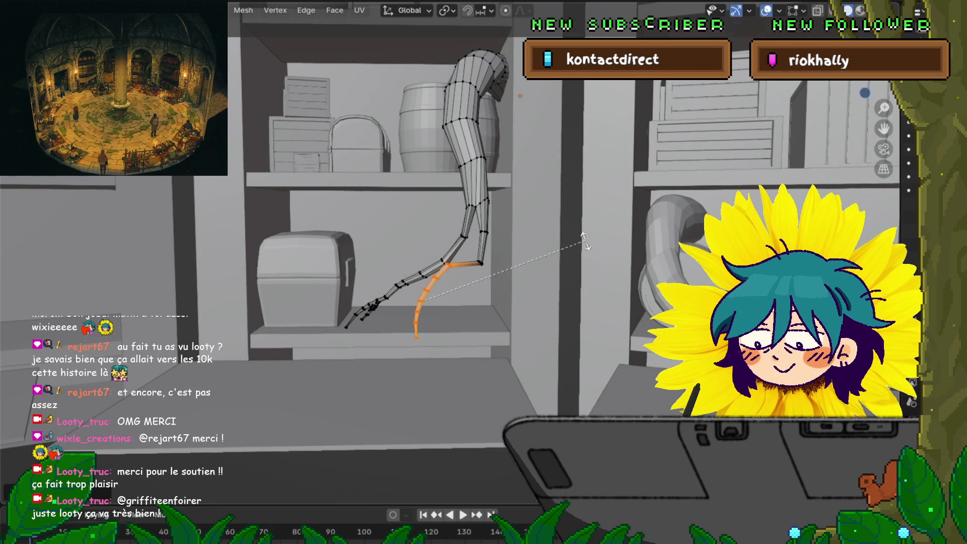
key(x)
key(Return)
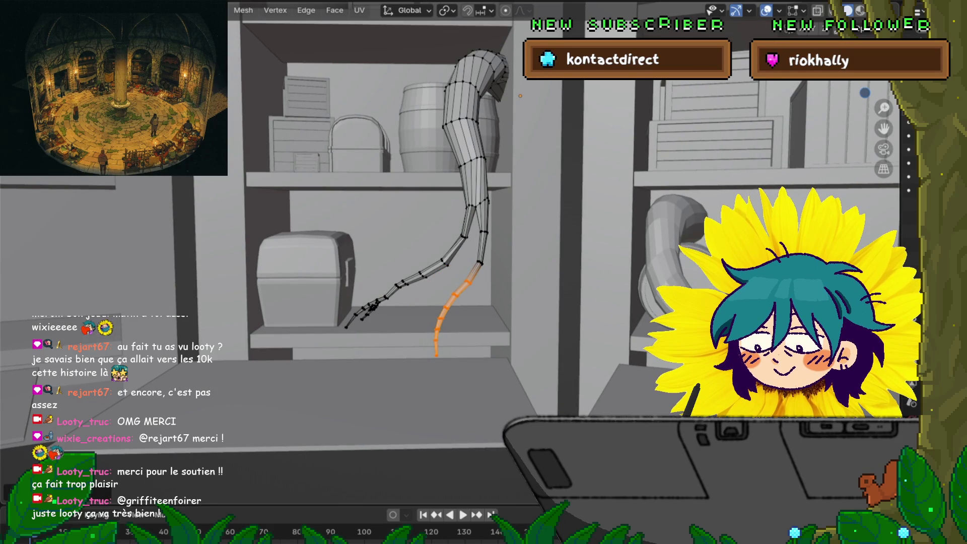
Select the forked tip's edges and rotate it downward to hang vertically beside the chest shelf.
middle_drag(470, 227, 455, 231)
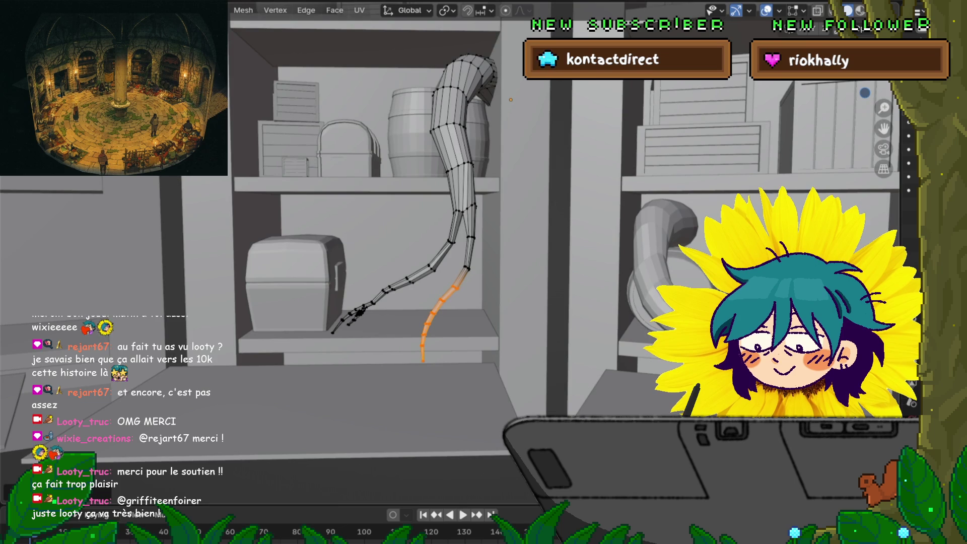
middle_drag(468, 227, 474, 243)
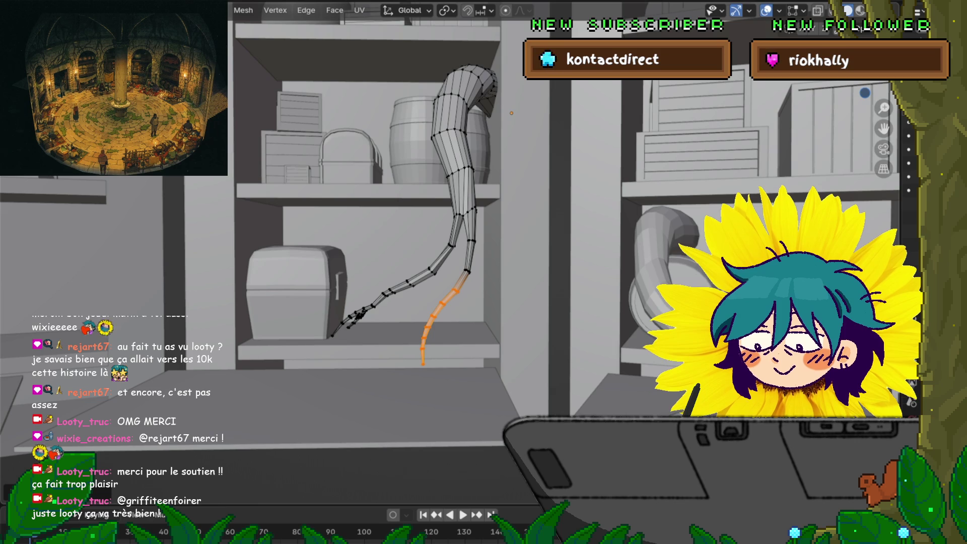
mouse_move(454, 226)
middle_down()
mouse_move(514, 257)
mouse_move(483, 234)
middle_up()
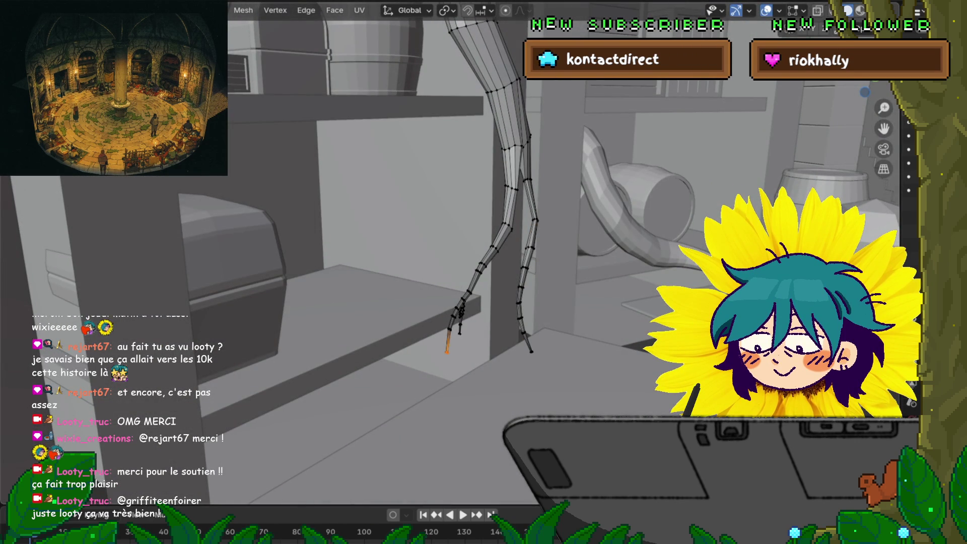
middle_drag(484, 272, 522, 280)
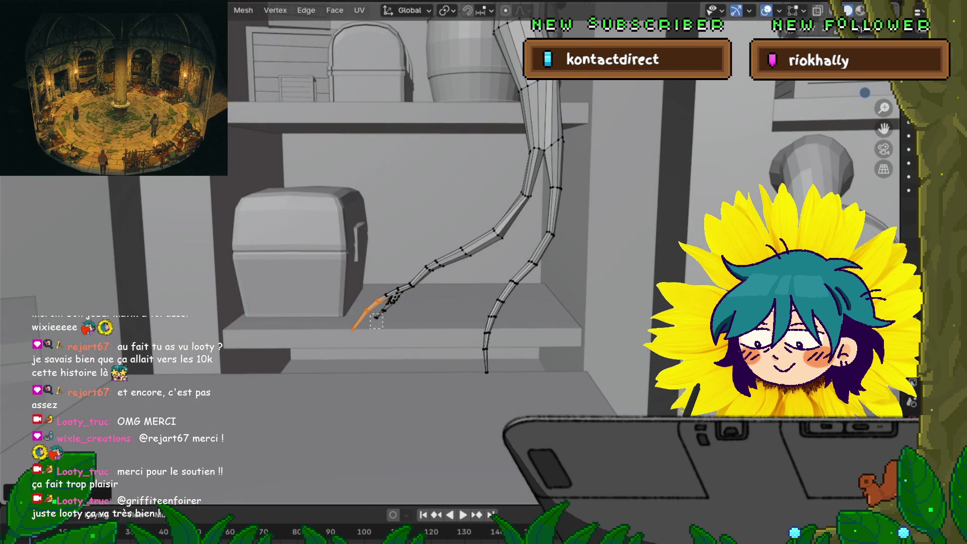
drag(392, 299, 401, 291)
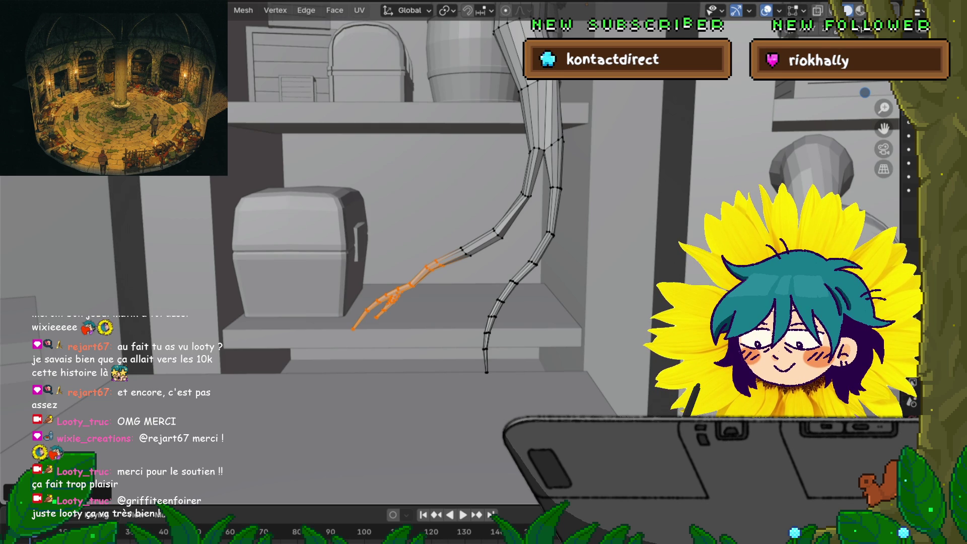
middle_drag(484, 227, 499, 219)
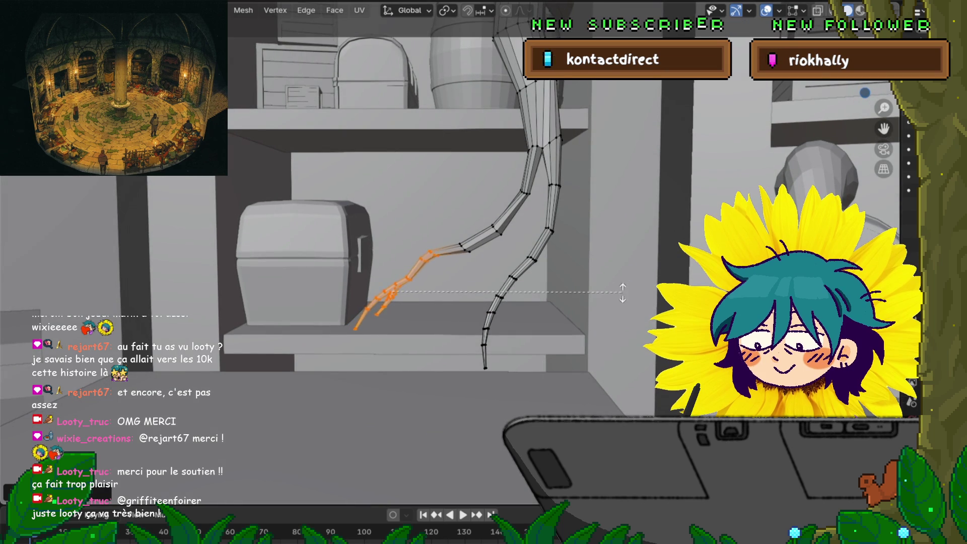
click(657, 355)
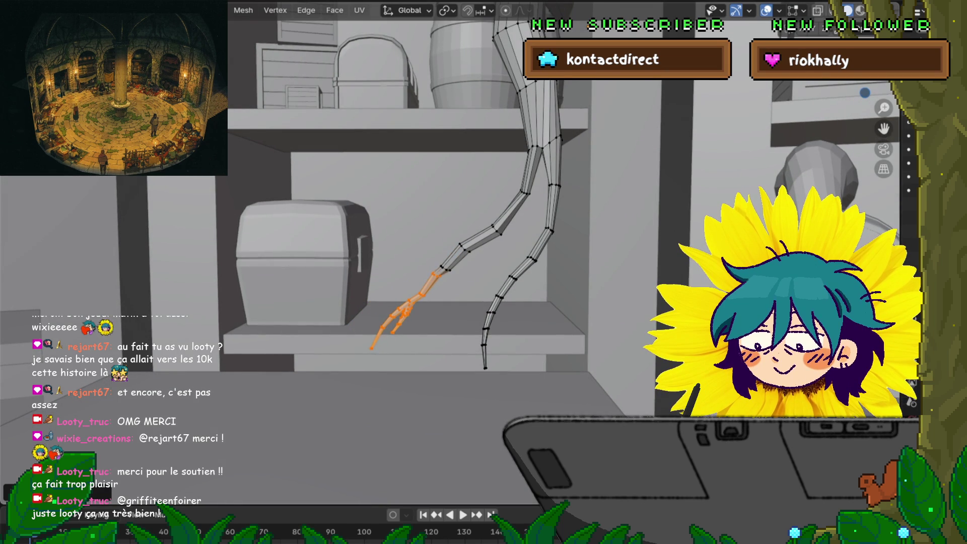
key(r)
key(Return)
key(r)
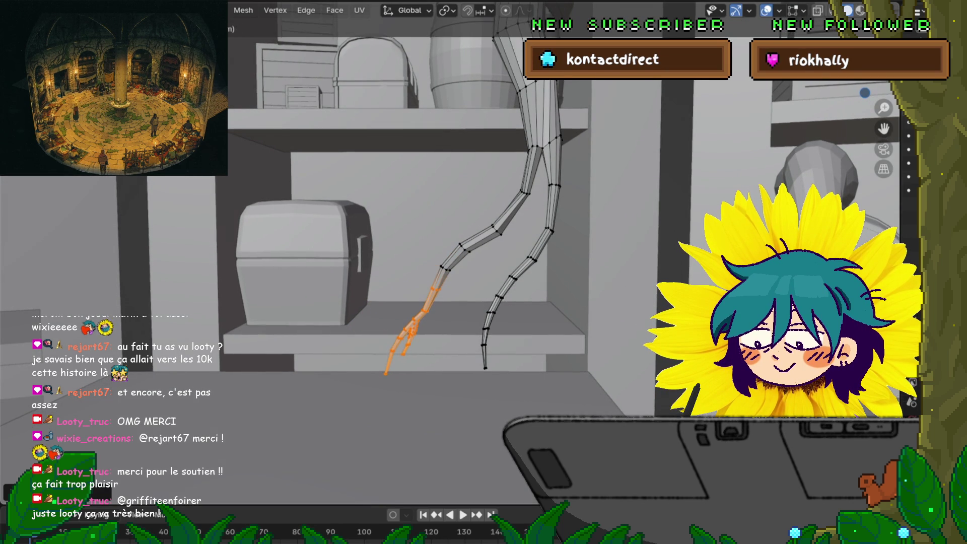
key(Return)
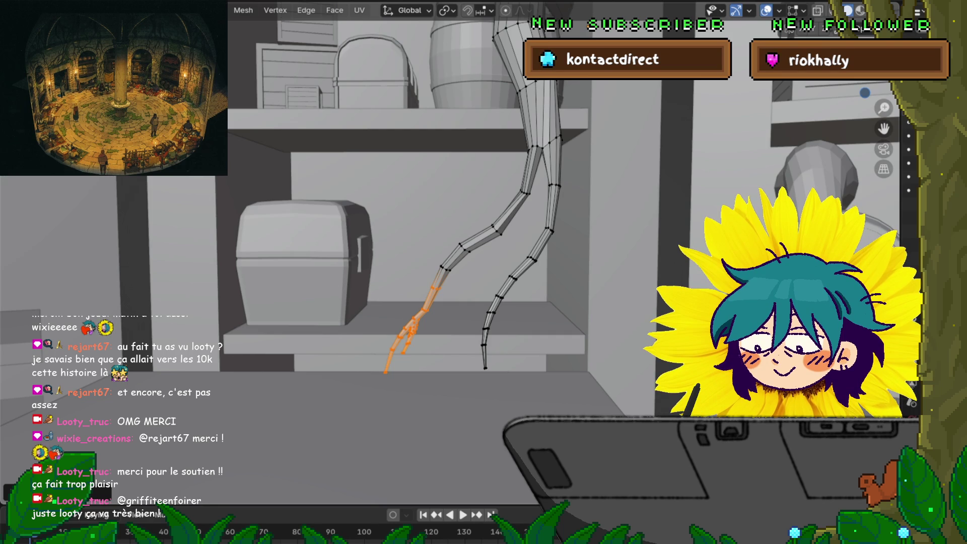
shift+middle_drag(423, 227, 405, 261)
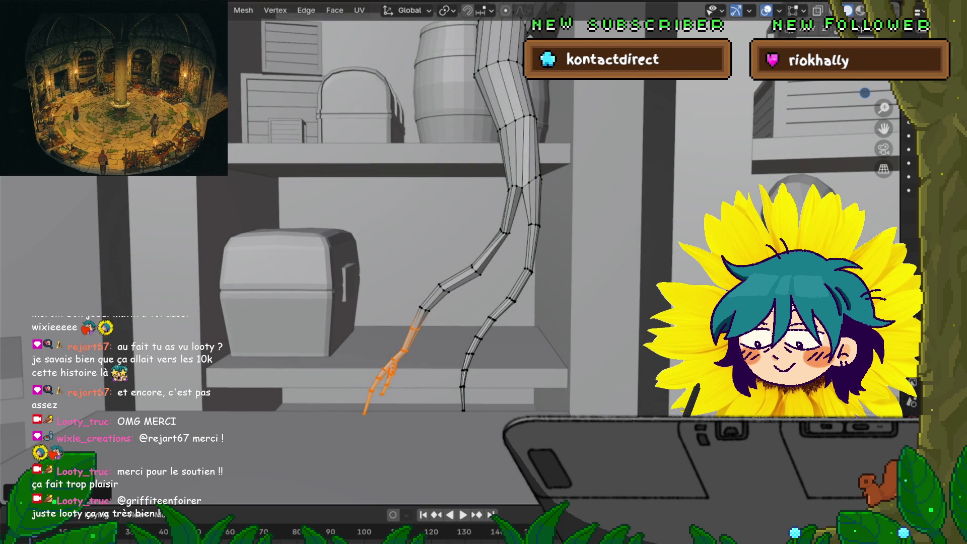
Undo the tip selection and cancel two started rotations on the left tentacle.
key(ctrl+z)
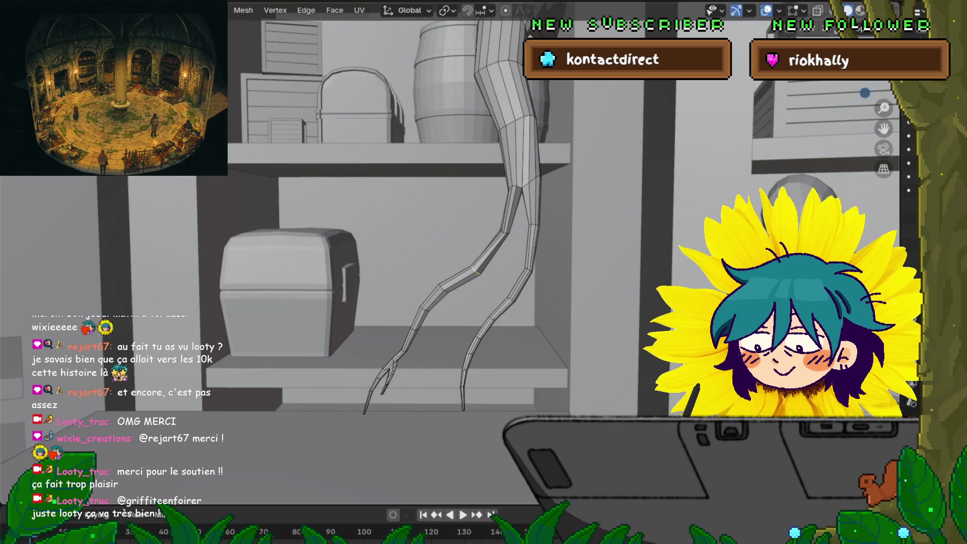
key(r)
key(Escape)
key(r)
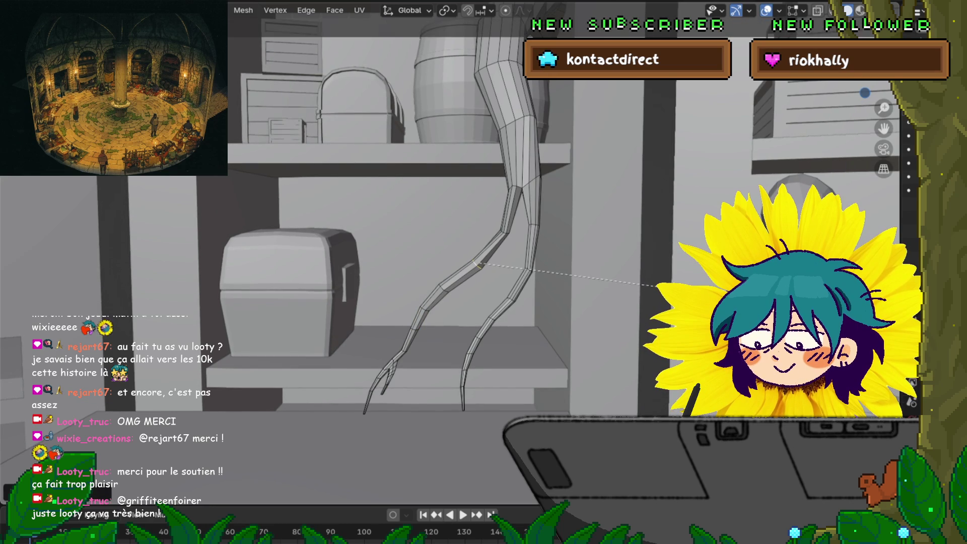
key(Escape)
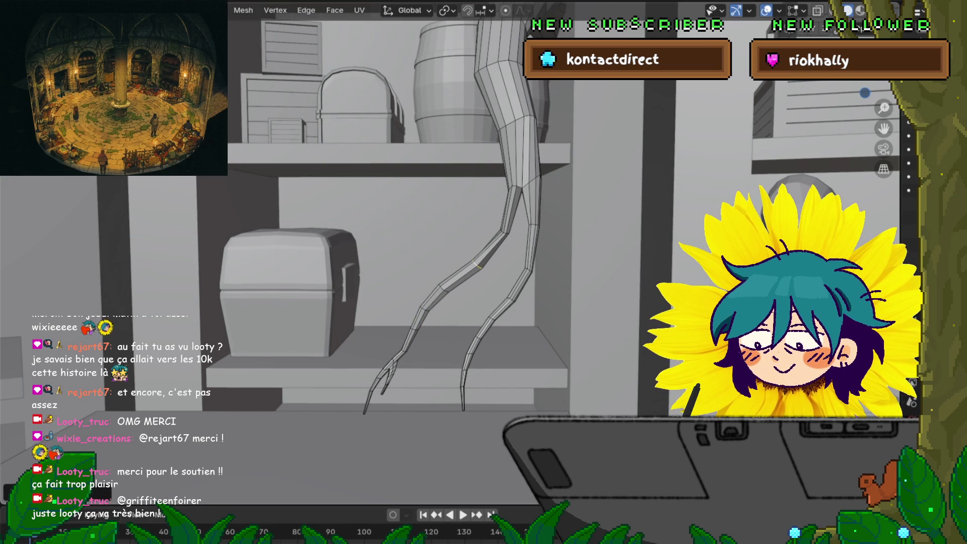
Nudge a joint vertex higher on the tentacle, then isolate the tentacle mesh in local view.
click(502, 231)
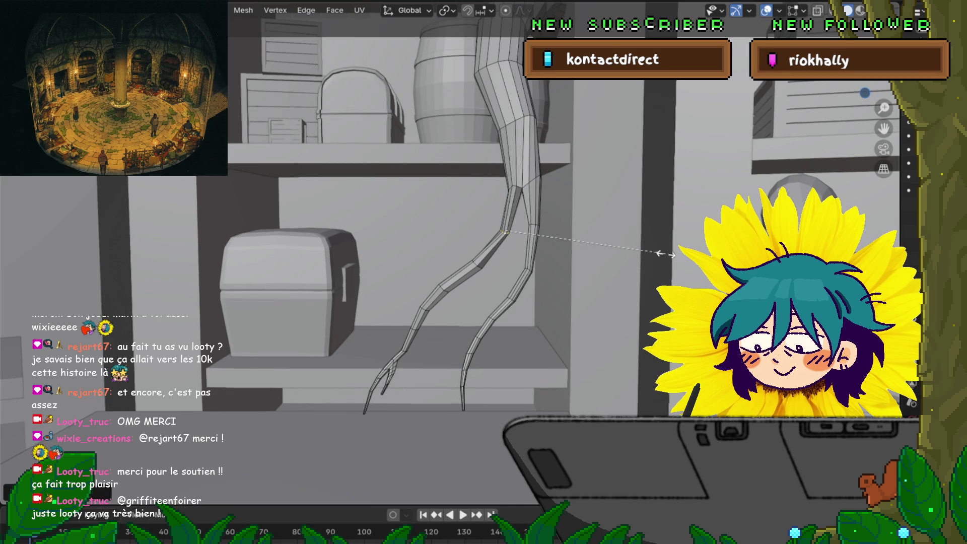
key(g)
key(Return)
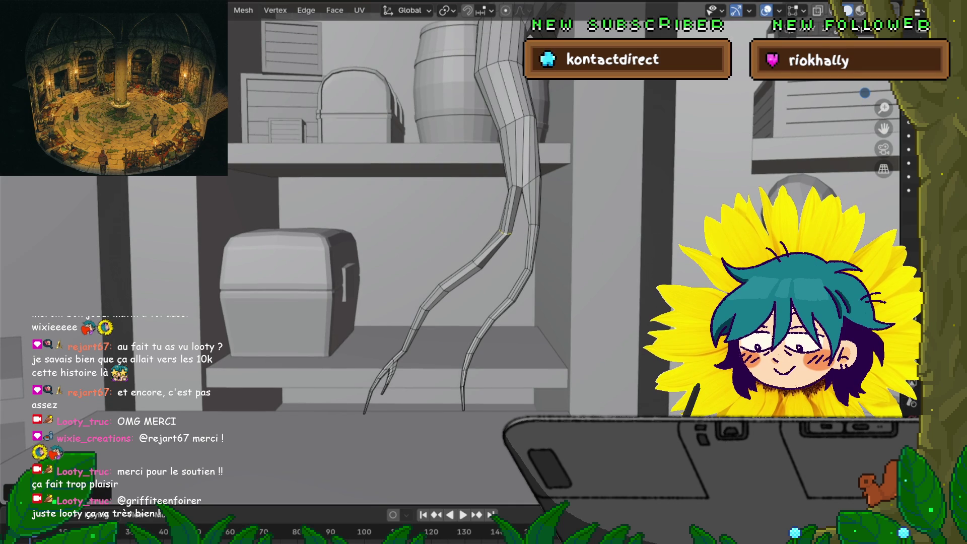
key(g)
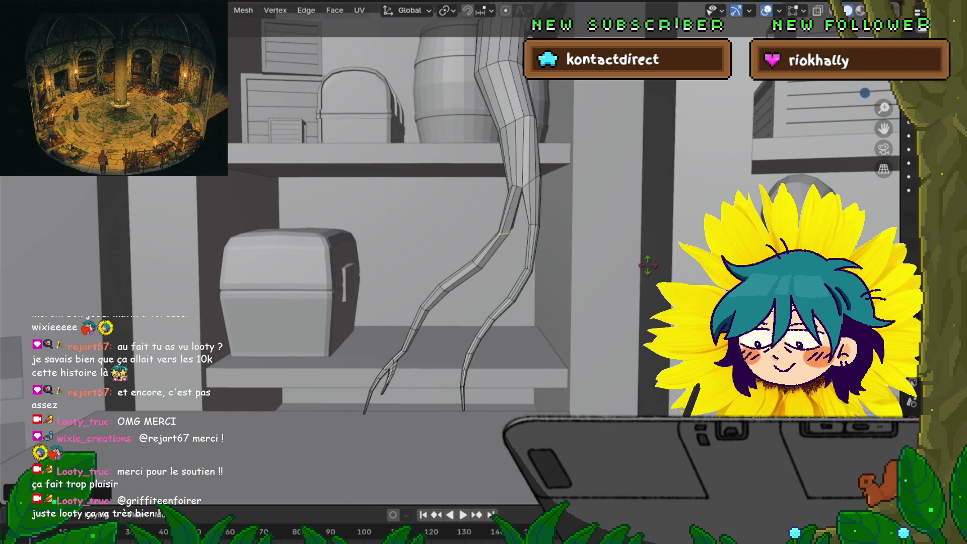
click(665, 263)
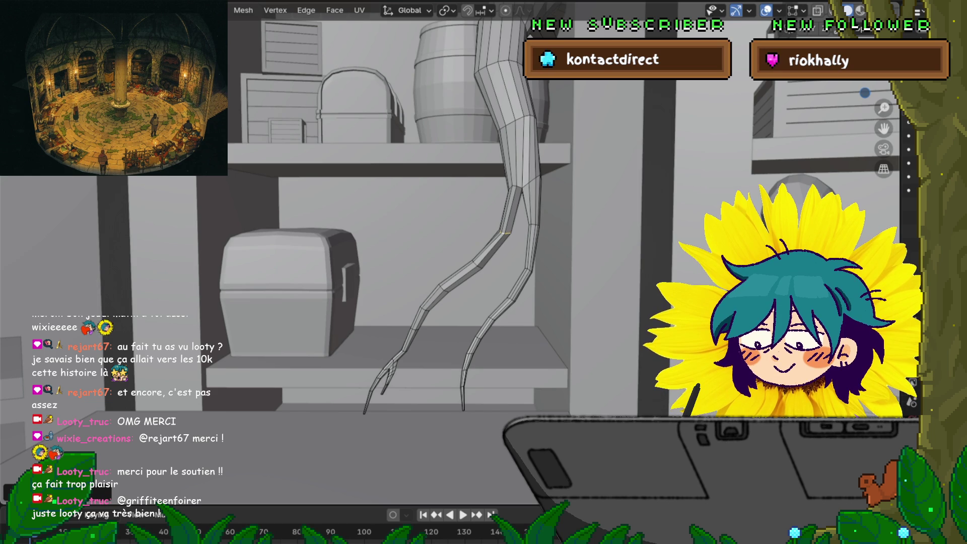
key(KP_Divide)
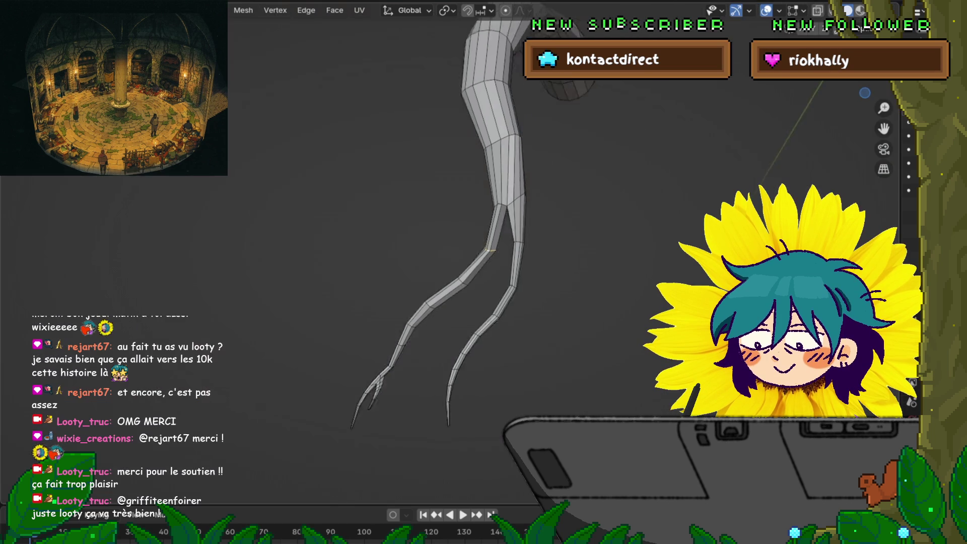
key(shift+s)
key(Escape)
key(KP_Divide)
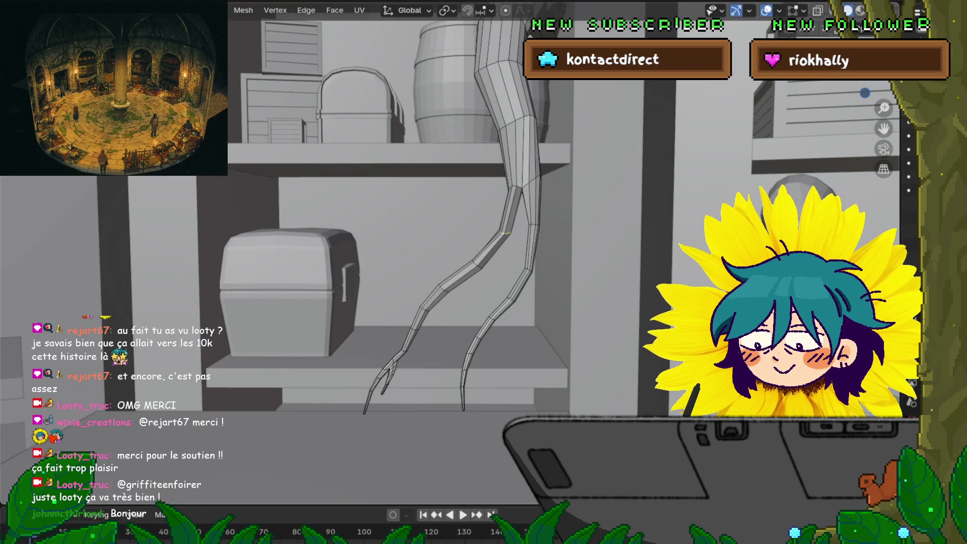
scroll(514, 250, up, 1)
scroll(514, 249, up, 1)
middle_drag(378, 264, 355, 261)
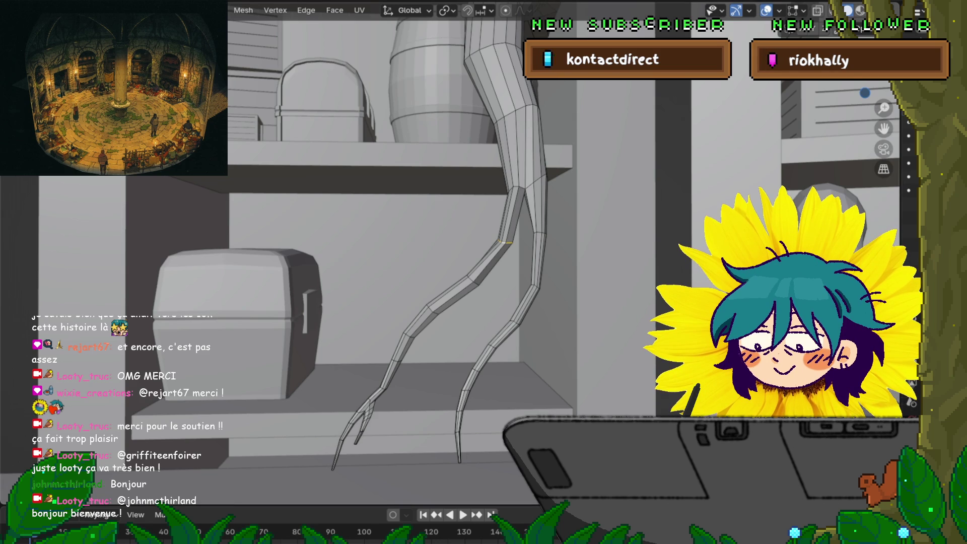
middle_drag(424, 265, 544, 226)
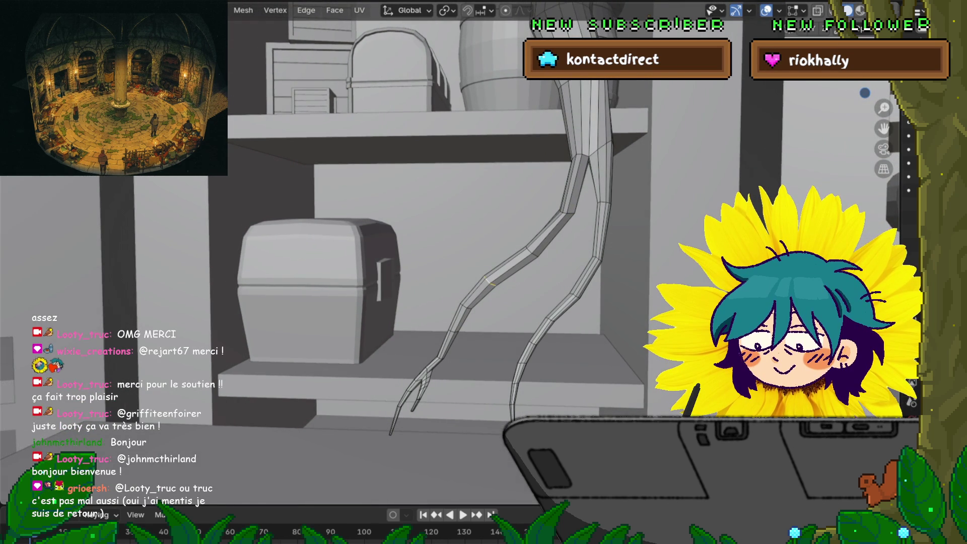
middle_drag(483, 264, 423, 265)
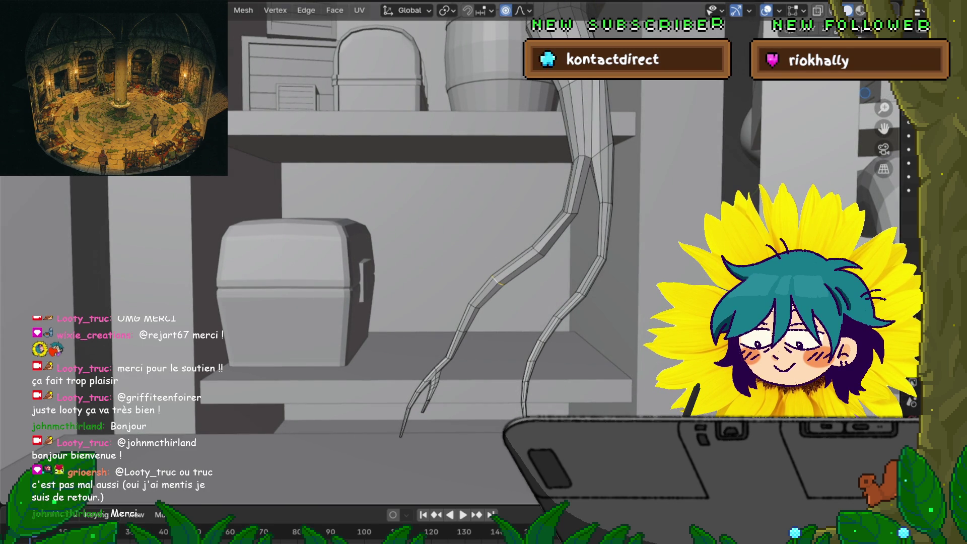
Lower the knee area vertically with proportional falloff in two Z-constrained moves.
key(g)
key(z)
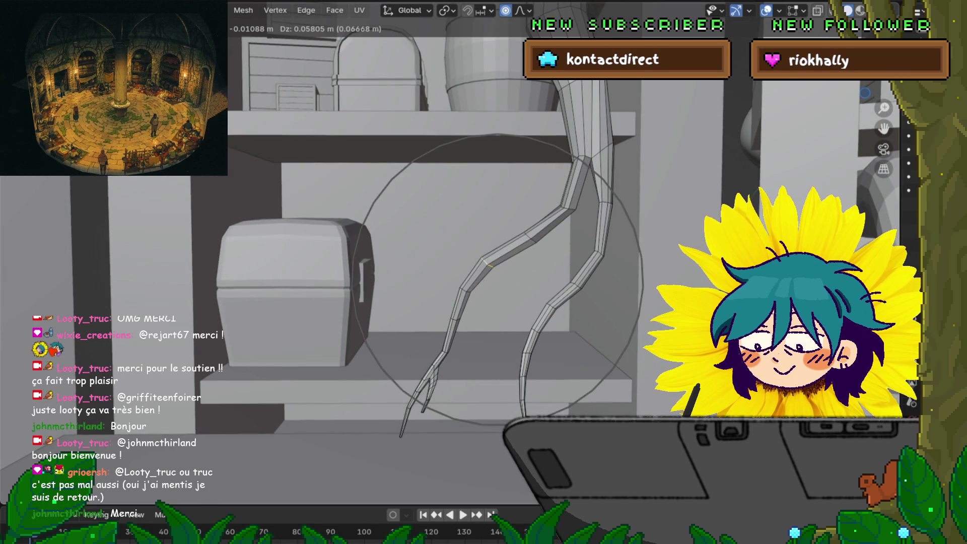
scroll(502, 276, up, 3)
scroll(503, 276, up, 1)
key(Return)
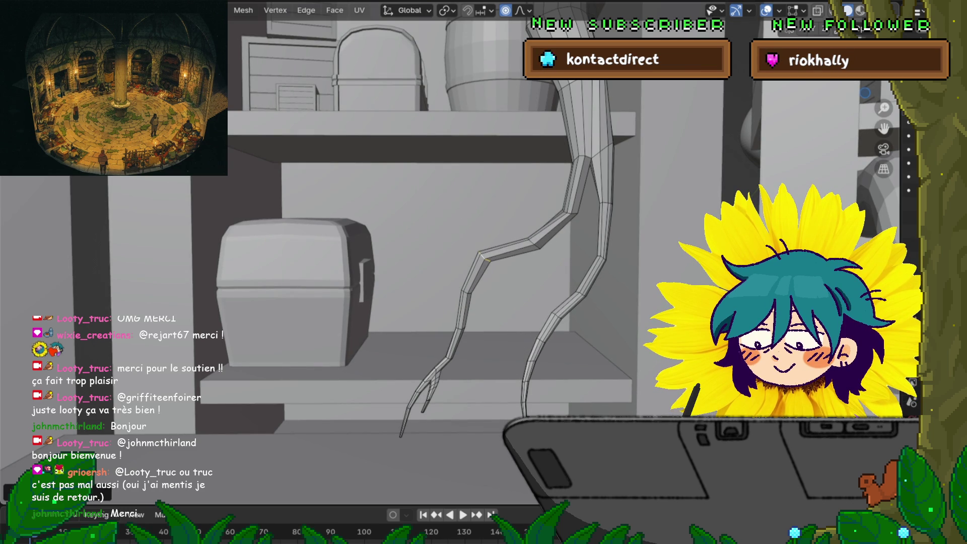
key(g)
key(z)
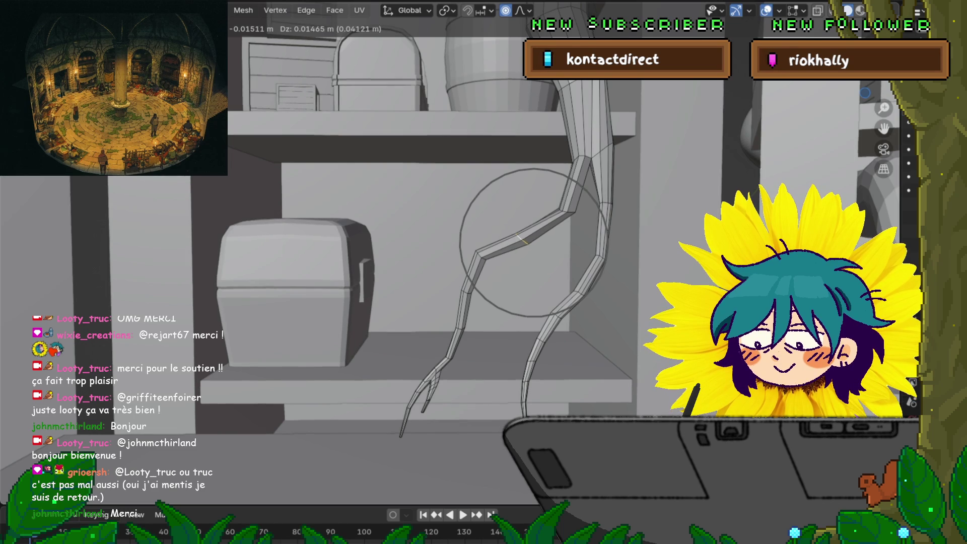
key(Return)
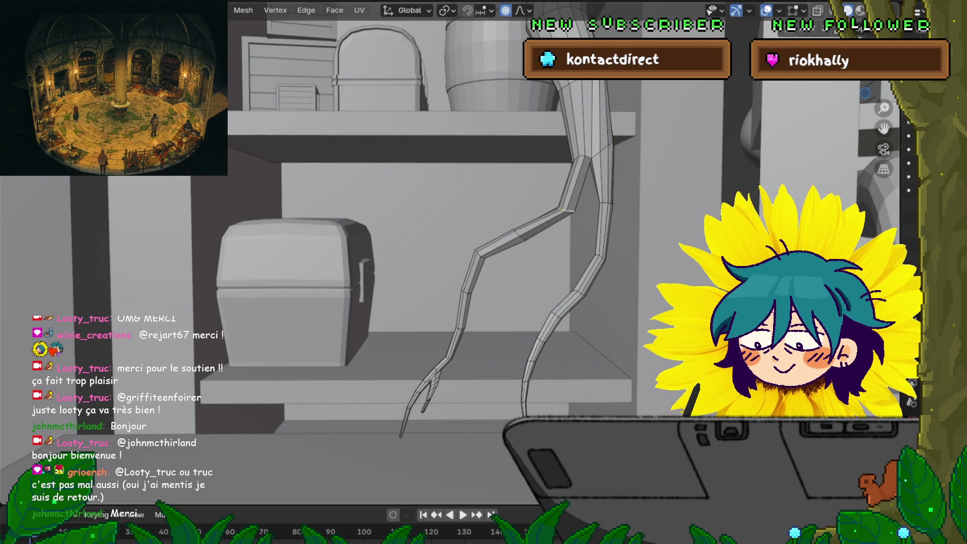
Shift the knee vertex freely twice with falloff to soften the lower half's angle.
key(g)
scroll(691, 277, down, 3)
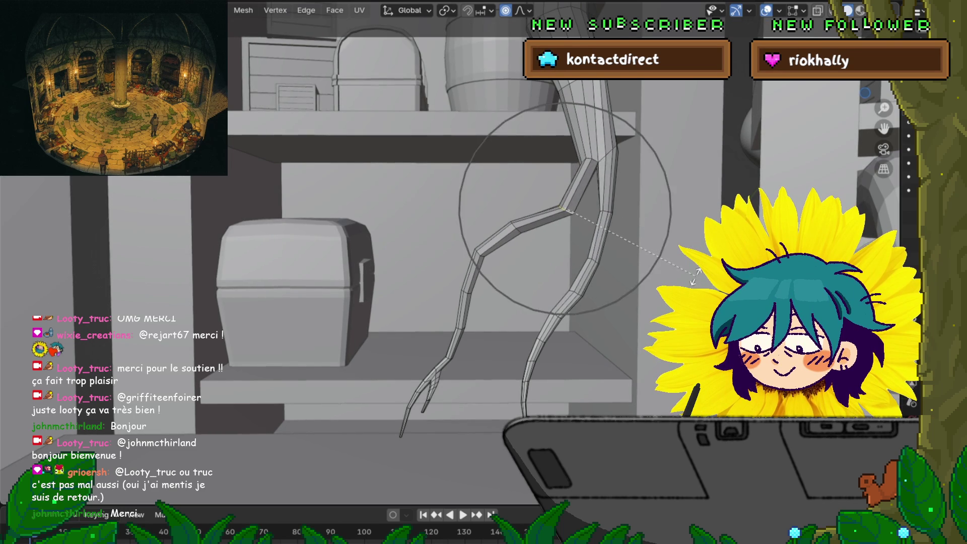
scroll(684, 282, up, 6)
key(Return)
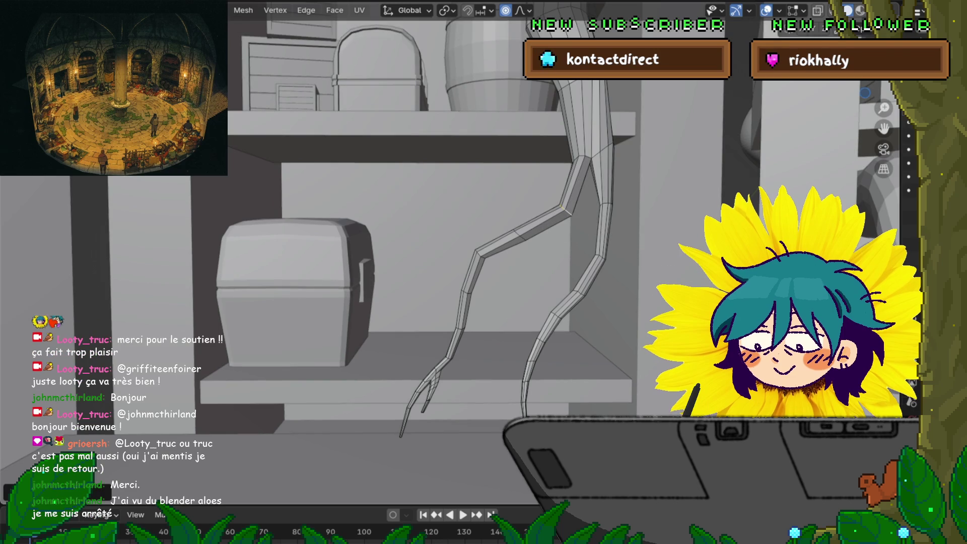
key(g)
key(Return)
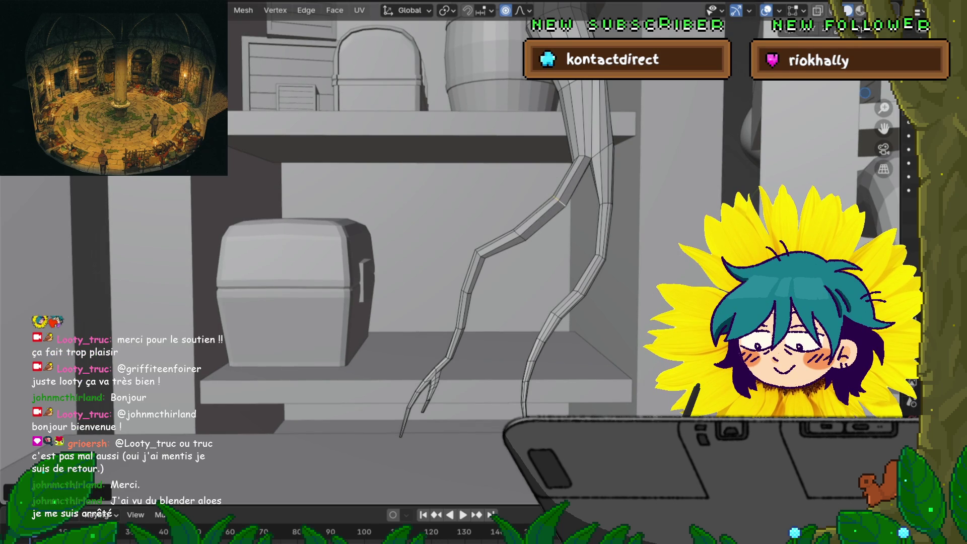
Start a move and a rotation on the lower joint, cancelling both without change.
shift+middle_drag(688, 279, 672, 245)
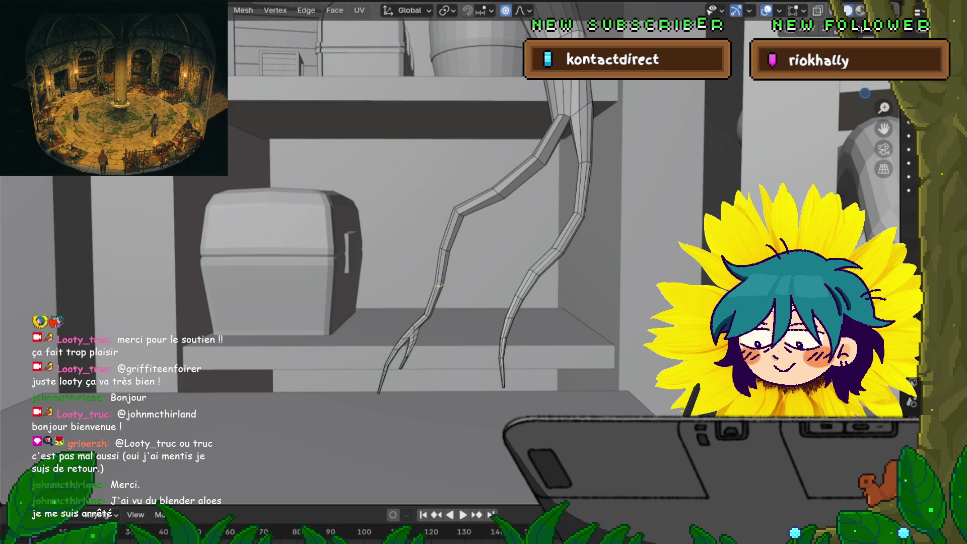
key(g)
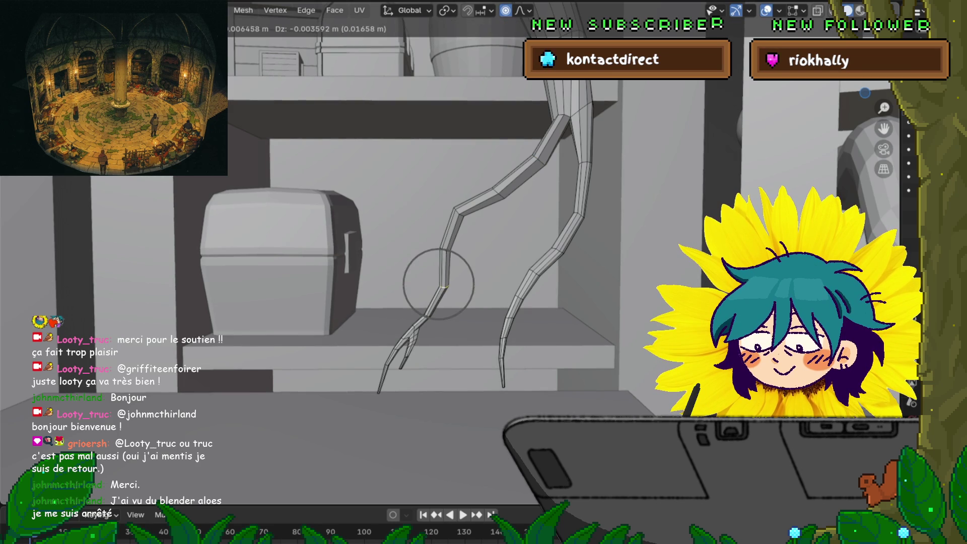
key(Escape)
key(r)
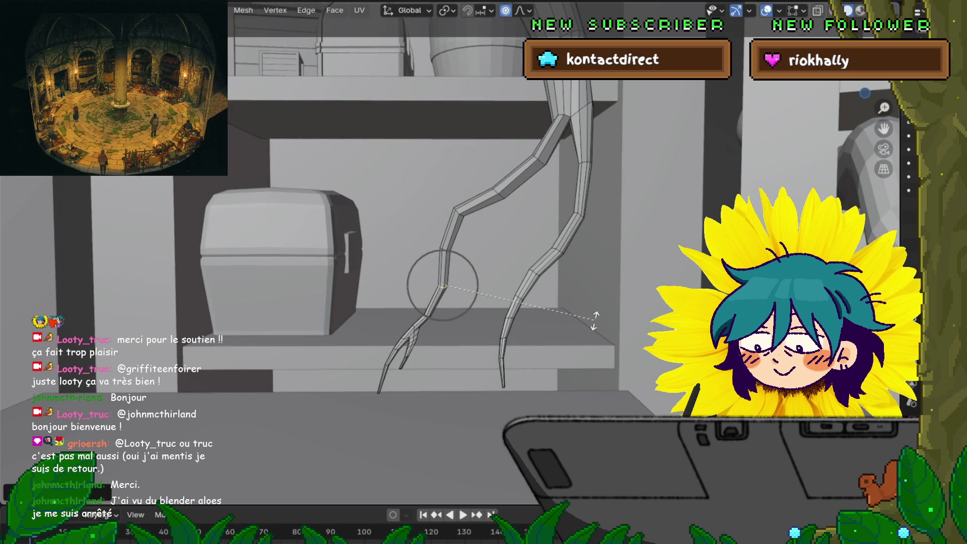
key(Escape)
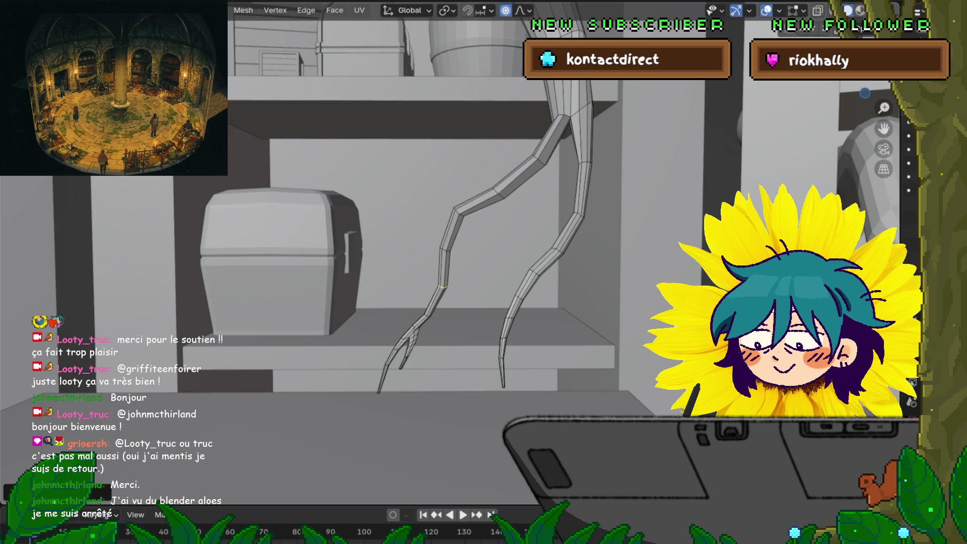
scroll(438, 287, up, 2)
scroll(438, 288, up, 2)
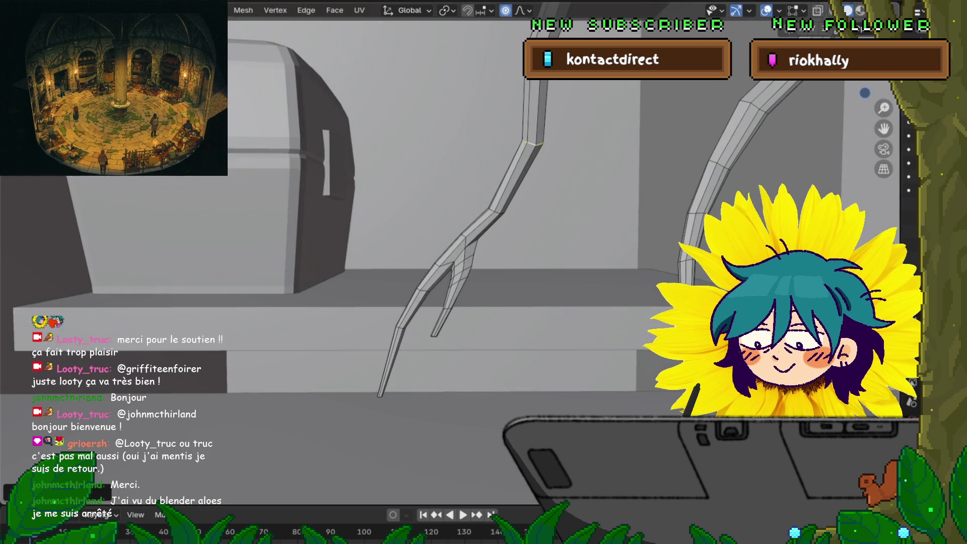
Move and rotate the fork vertex and branch junction vertex with soft proportional falloff.
key(g)
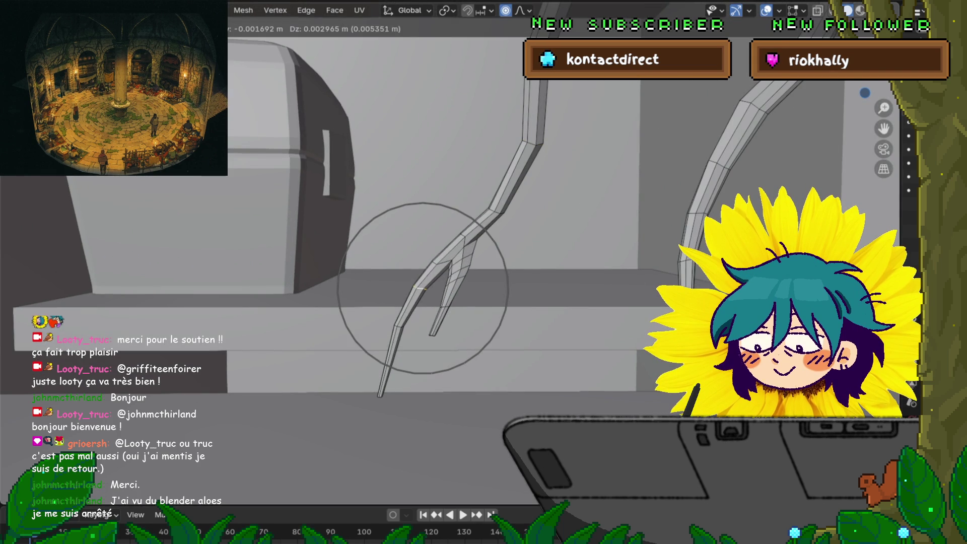
scroll(424, 288, up, 4)
scroll(423, 287, up, 5)
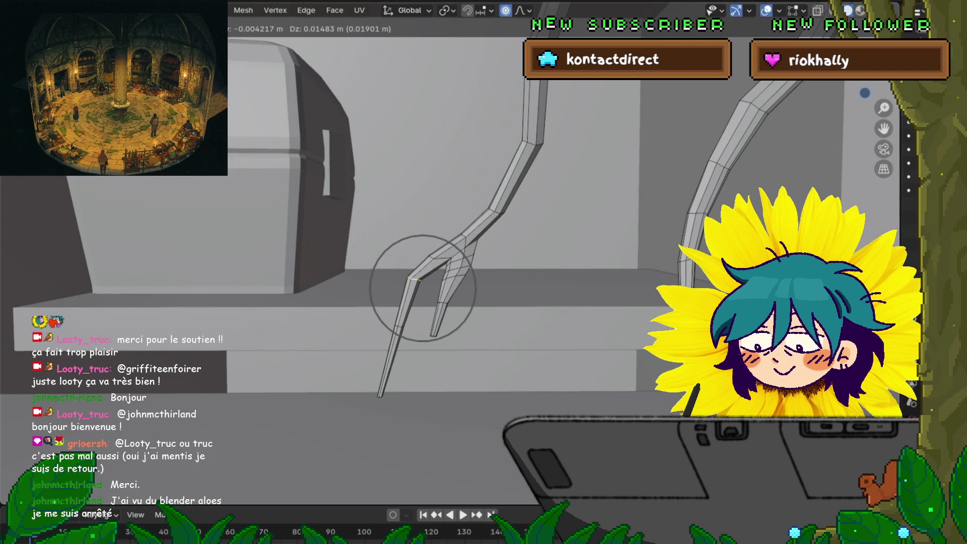
scroll(423, 287, up, 1)
click(594, 328)
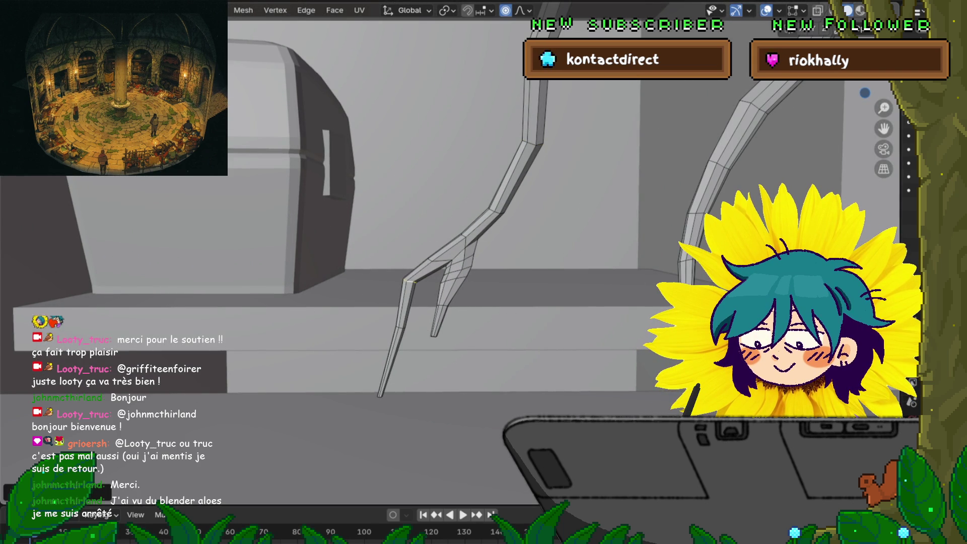
key(r)
click(581, 349)
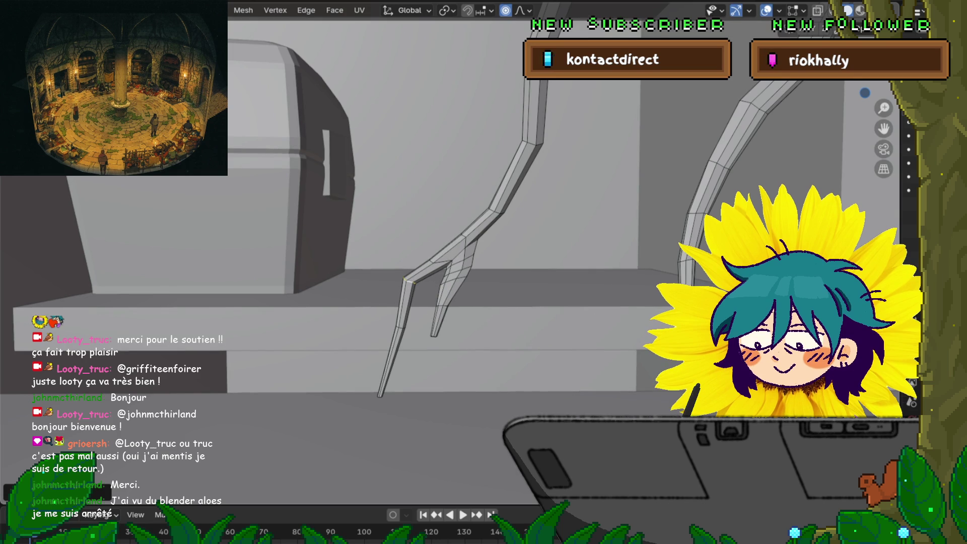
key(g)
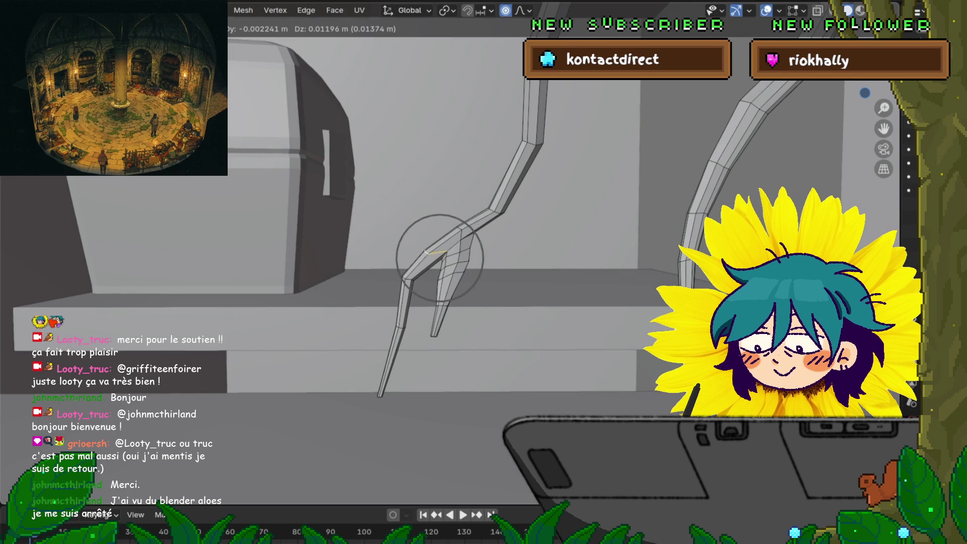
scroll(440, 257, down, 1)
scroll(440, 256, up, 2)
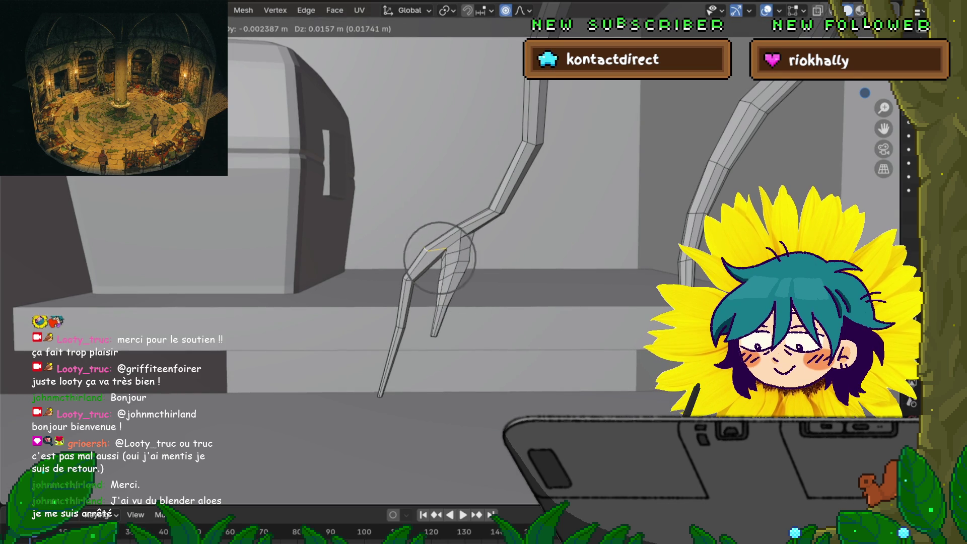
scroll(440, 257, up, 2)
key(Return)
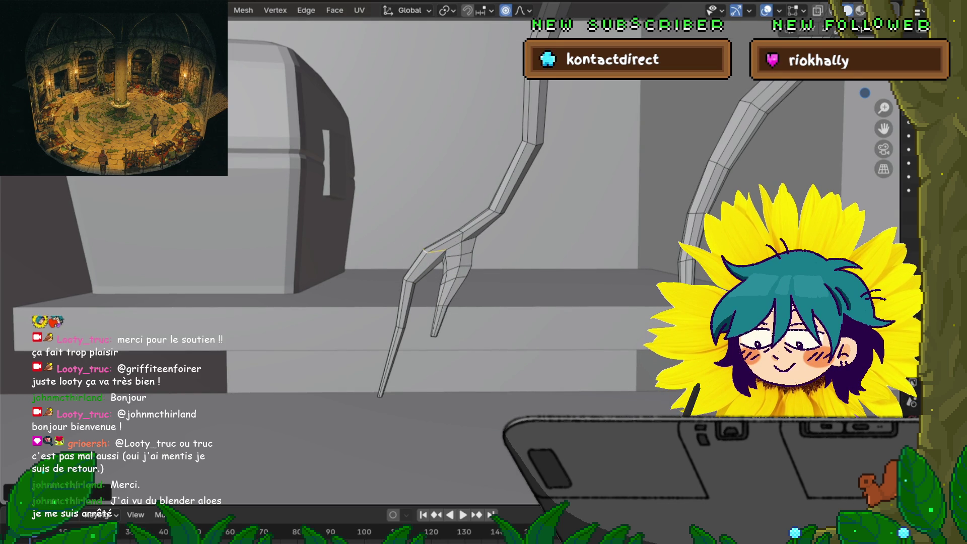
Try scaling around the fork junction, then nudge the edge loop across the spur branch.
click(457, 266)
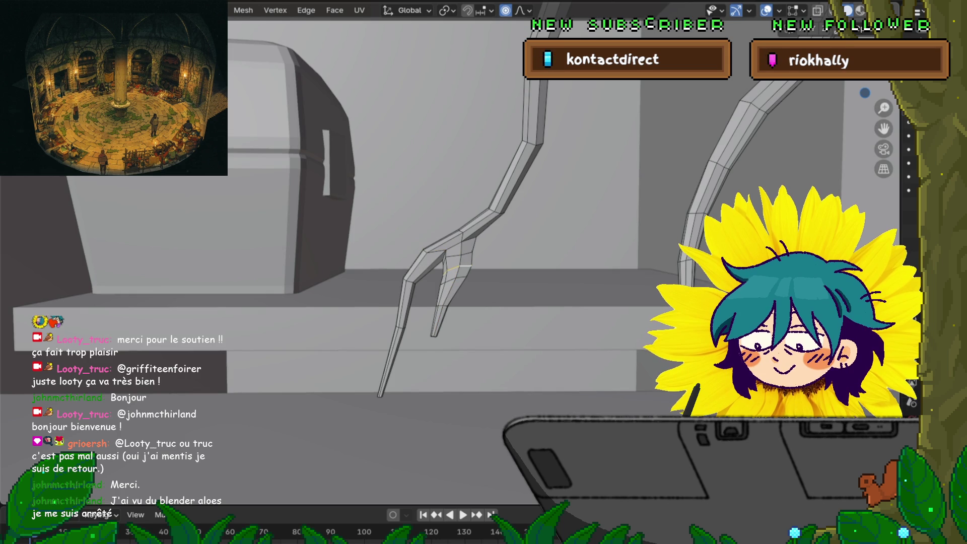
key(s)
key(Return)
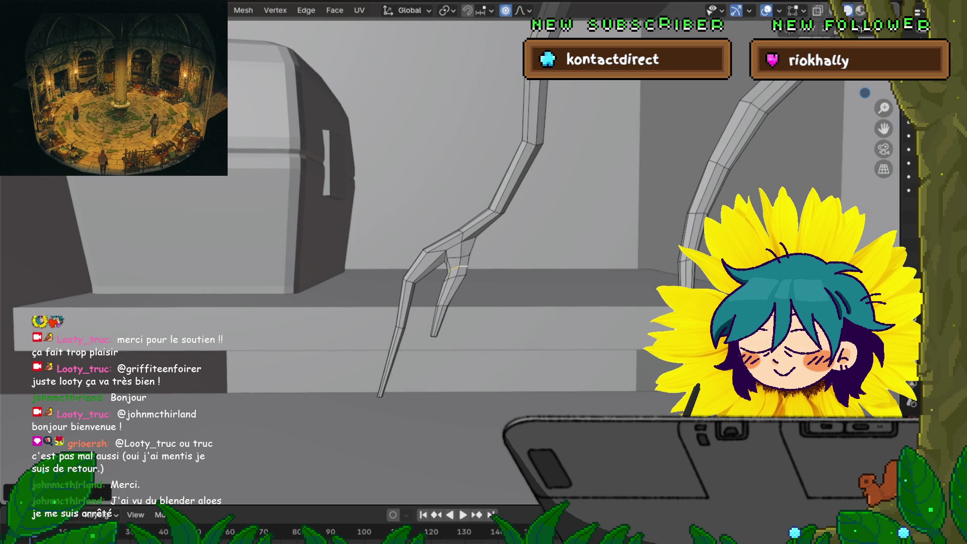
key(s)
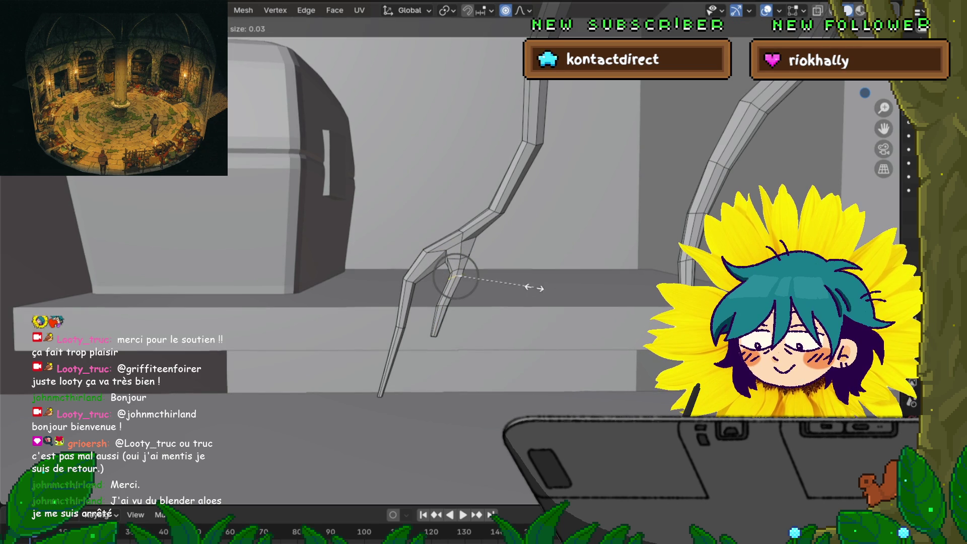
key(Escape)
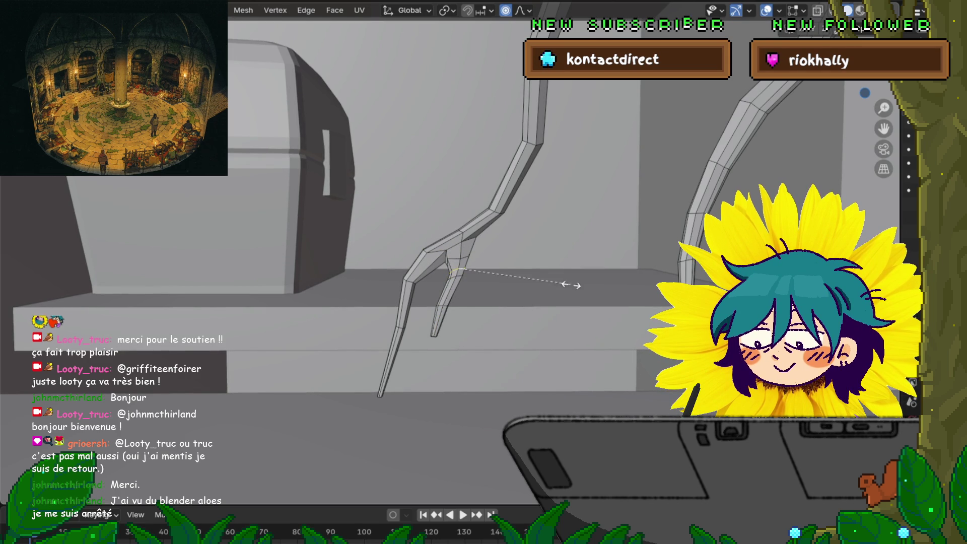
key(s)
key(Escape)
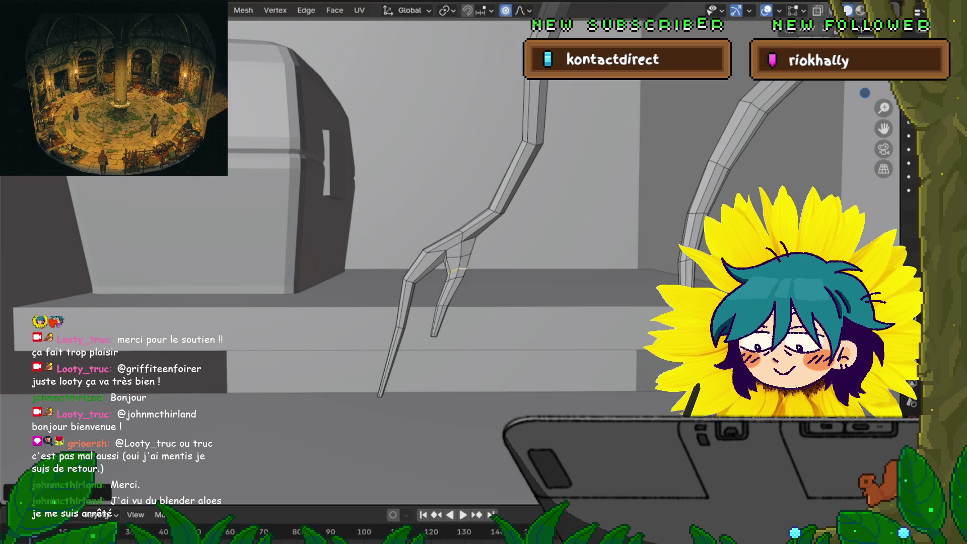
alt+click(454, 269)
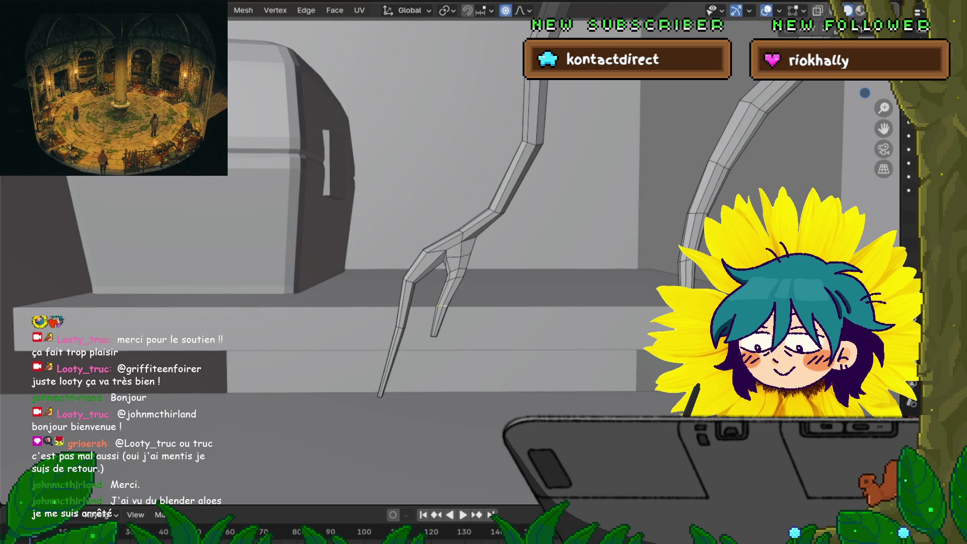
key(g)
key(Escape)
key(g)
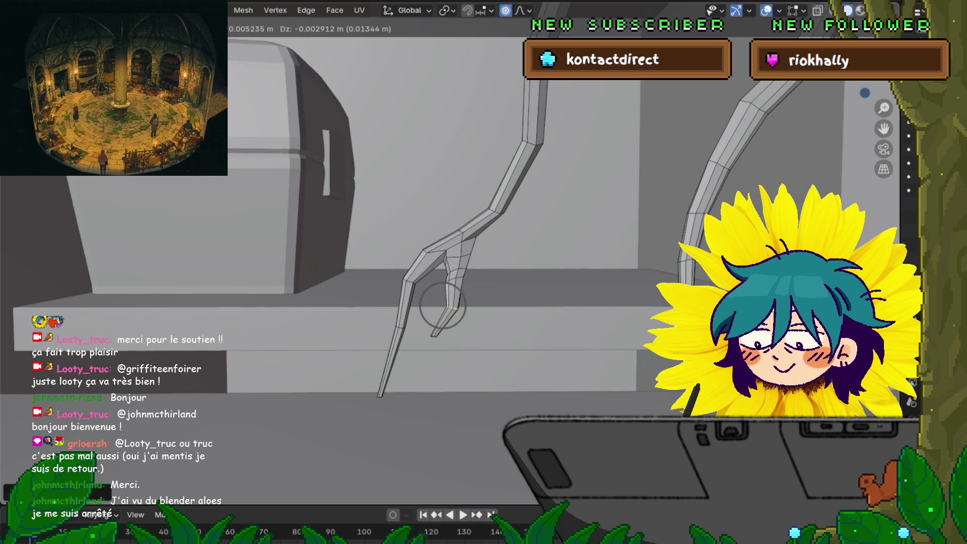
key(Return)
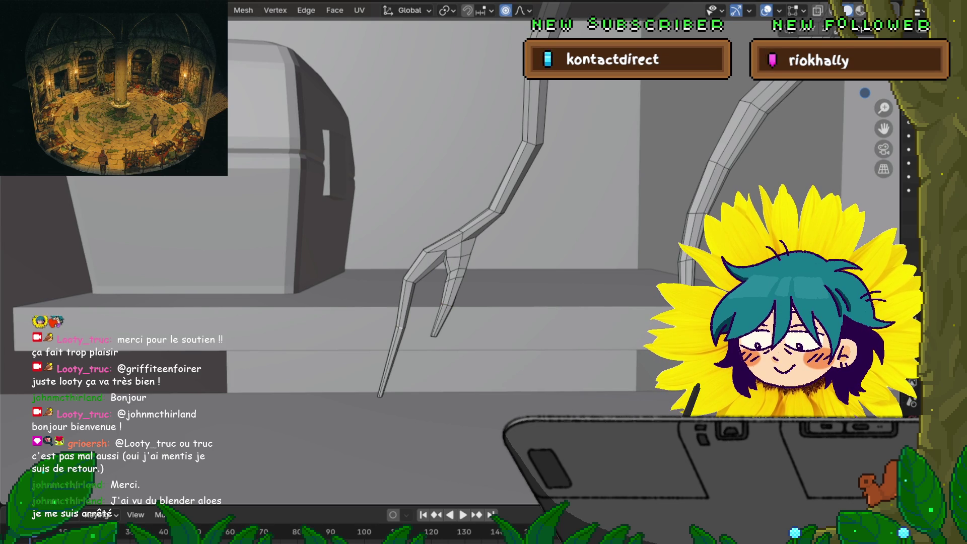
scroll(439, 287, up, 3)
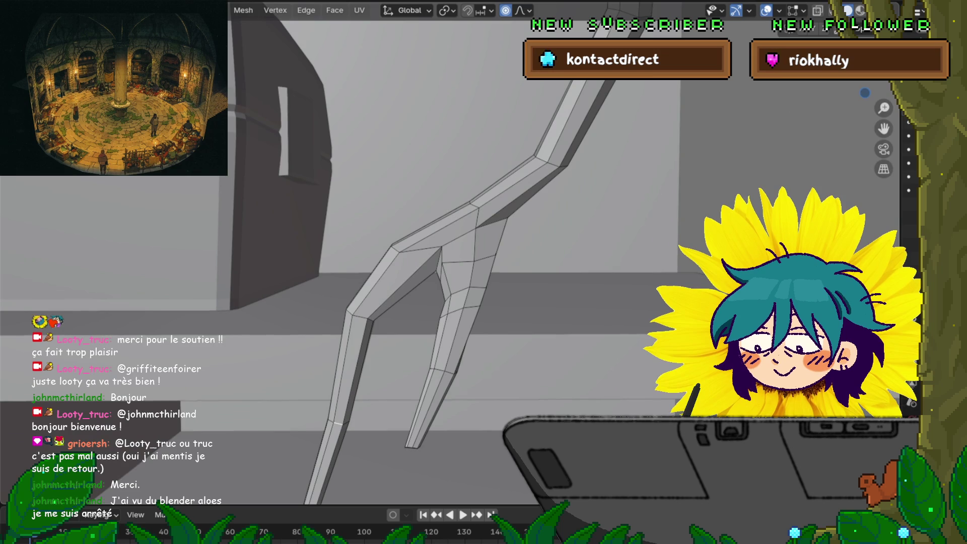
scroll(439, 288, down, 3)
scroll(439, 288, down, 2)
Shift the left prong's loop and the junction vertex so the spur meets the main strand smoothly.
key(s)
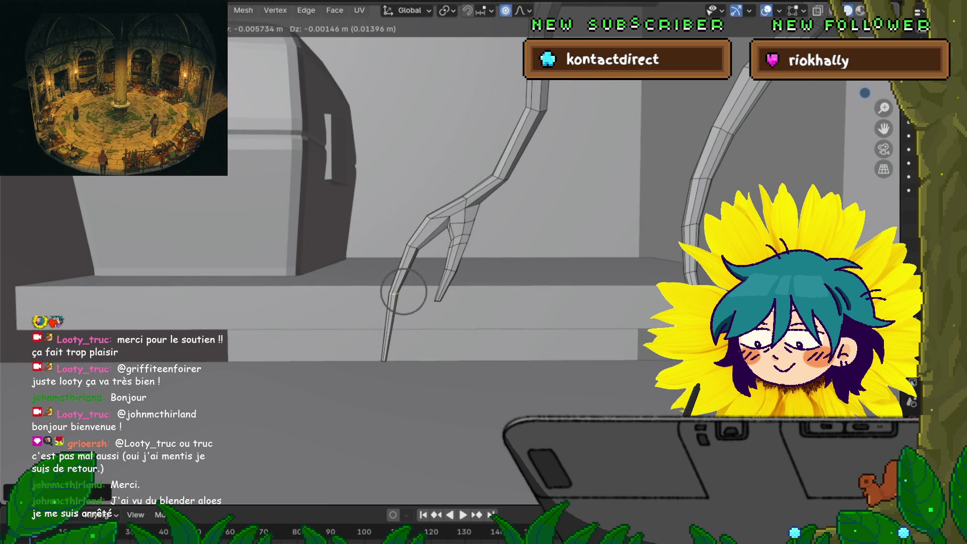
key(Escape)
key(s)
key(Escape)
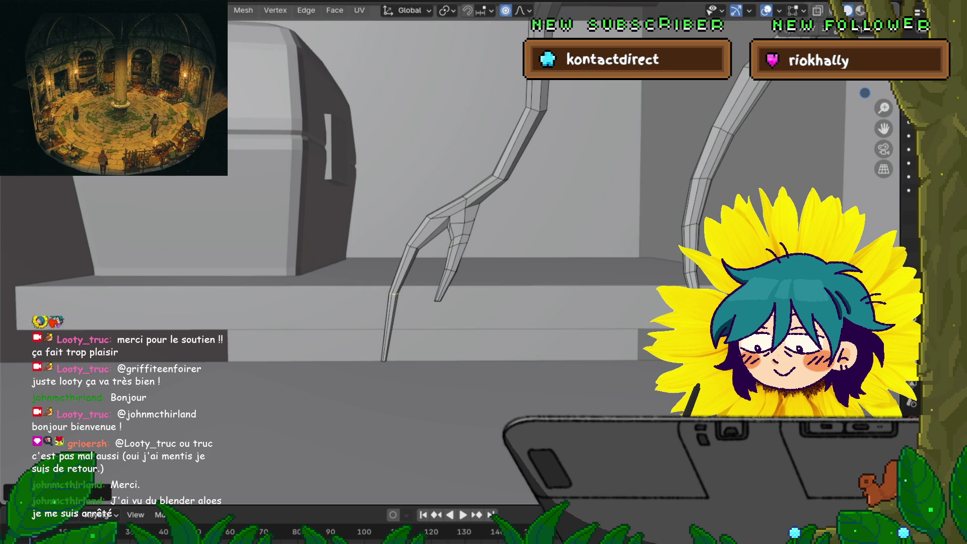
scroll(423, 288, up, 1)
scroll(423, 287, up, 1)
scroll(423, 287, up, 1)
scroll(424, 287, up, 1)
middle_drag(423, 288, 472, 281)
alt+click(363, 368)
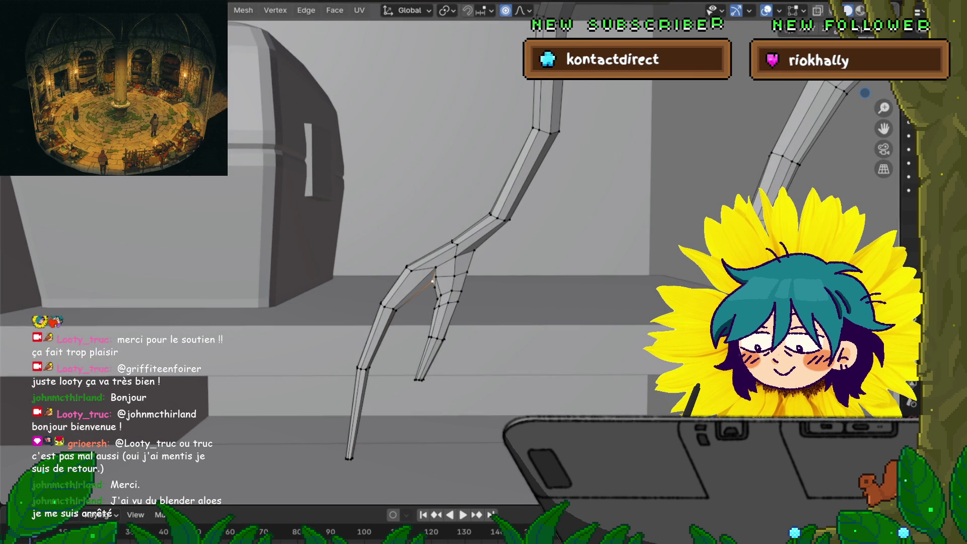
key(g)
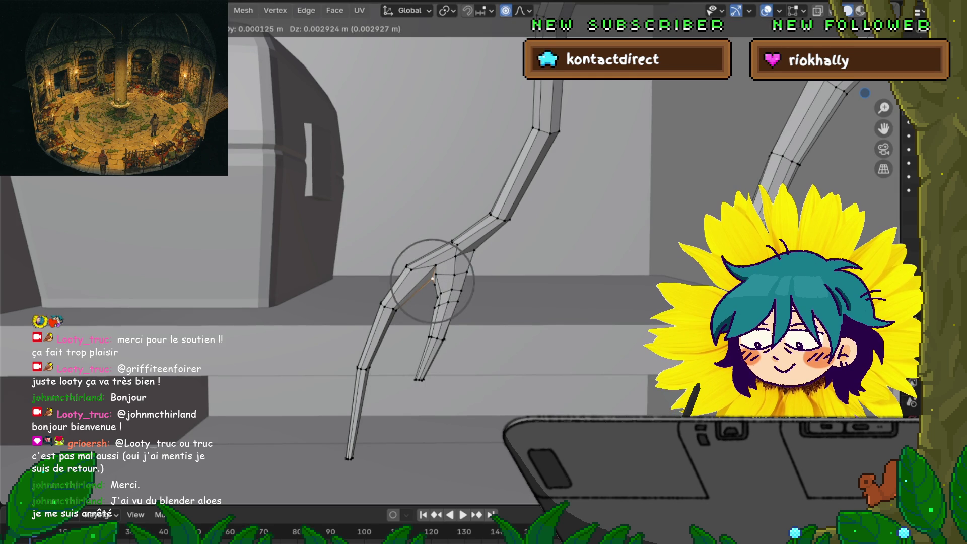
scroll(432, 278, down, 2)
scroll(434, 274, down, 2)
scroll(438, 266, down, 3)
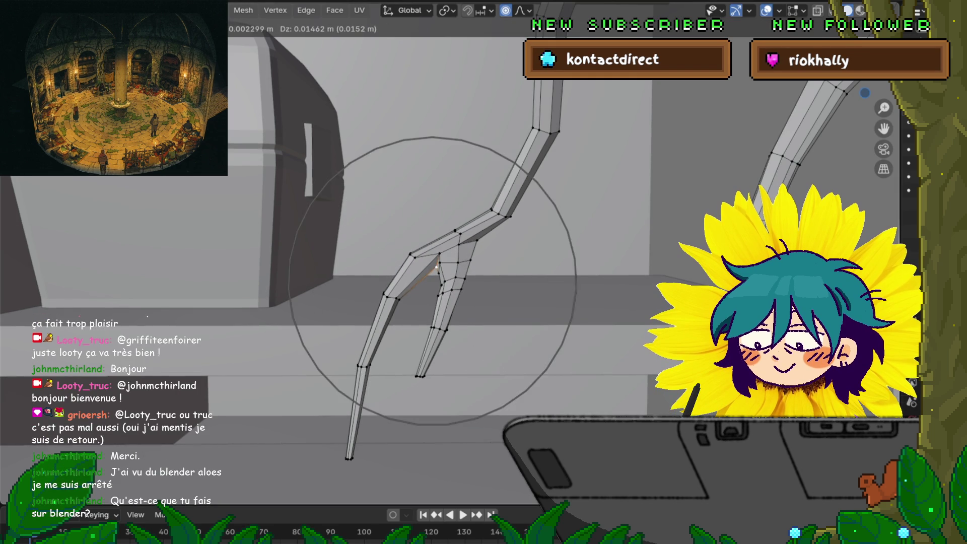
scroll(437, 267, up, 7)
scroll(434, 269, up, 5)
key(Return)
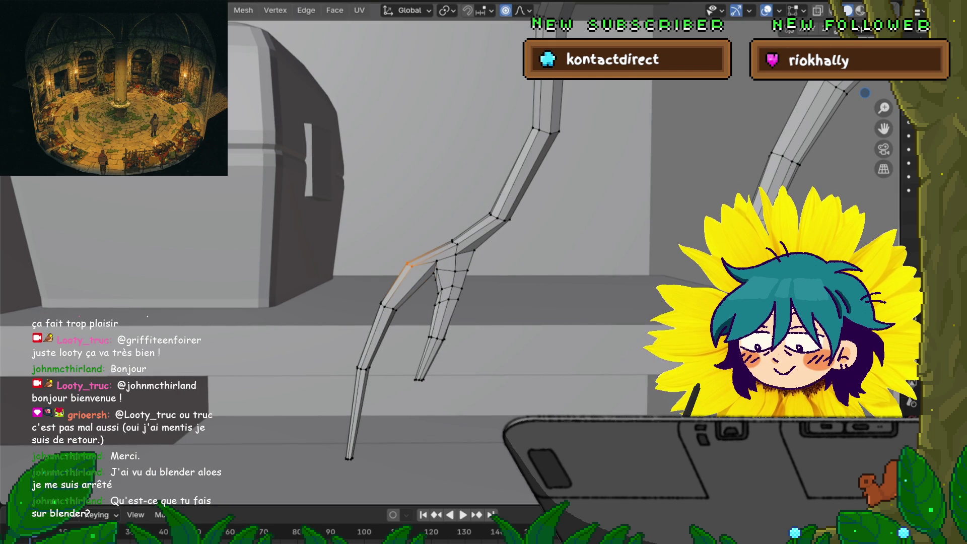
key(g)
key(Return)
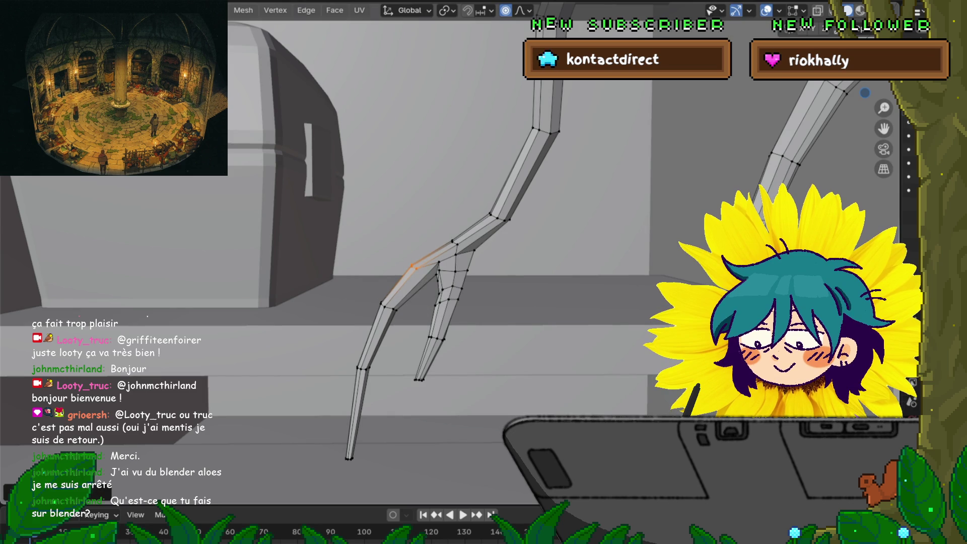
key(g)
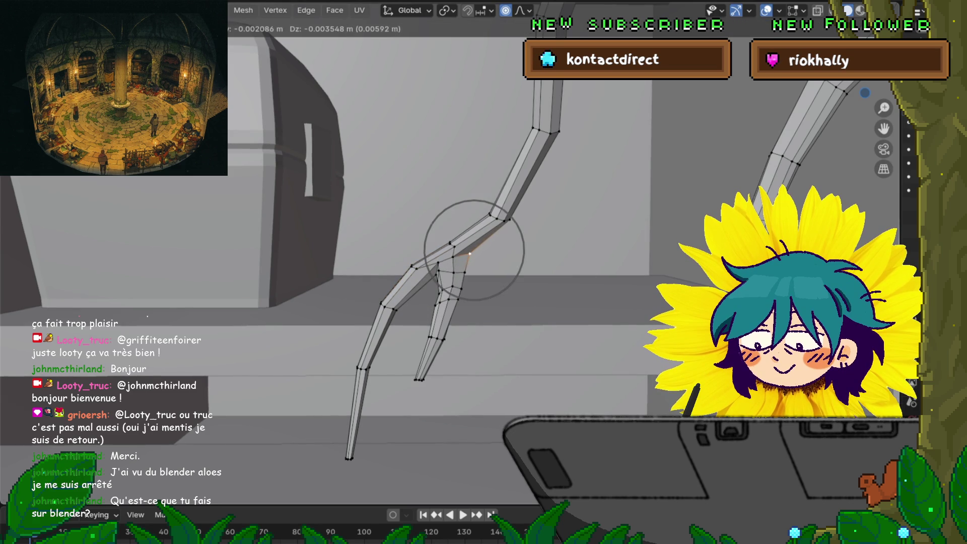
scroll(474, 249, down, 3)
scroll(473, 251, up, 3)
click(469, 253)
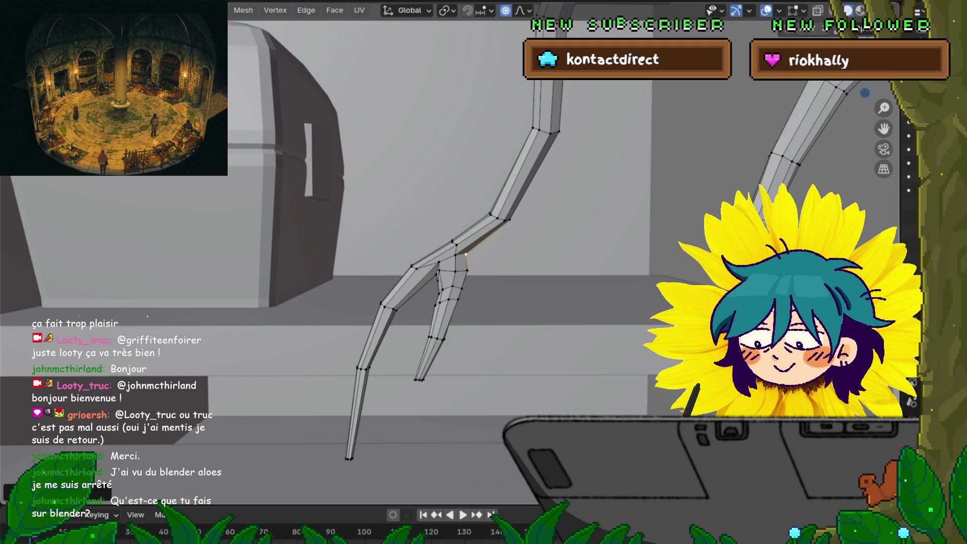
scroll(453, 265, down, 3)
mouse_move(453, 265)
middle_down()
mouse_move(492, 227)
mouse_move(461, 261)
mouse_move(469, 256)
middle_up()
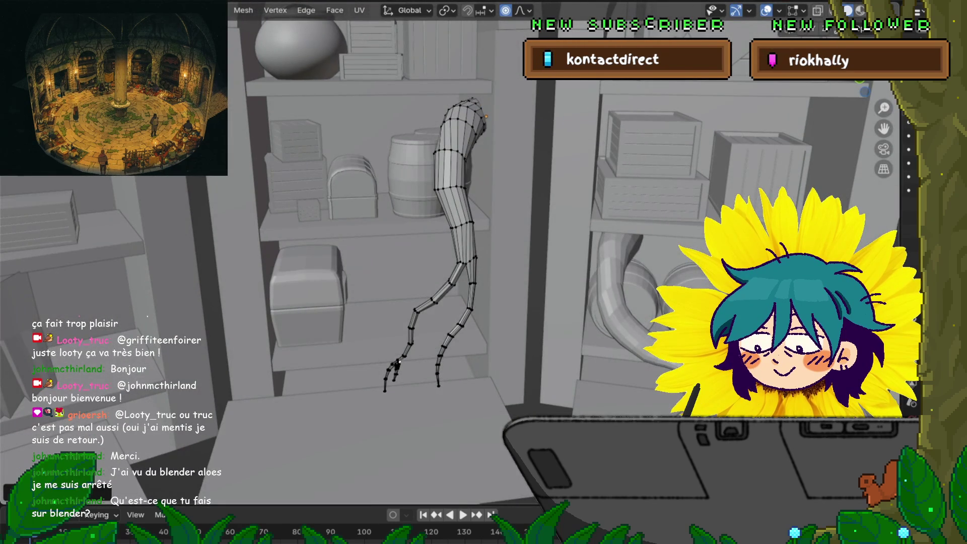
key(2)
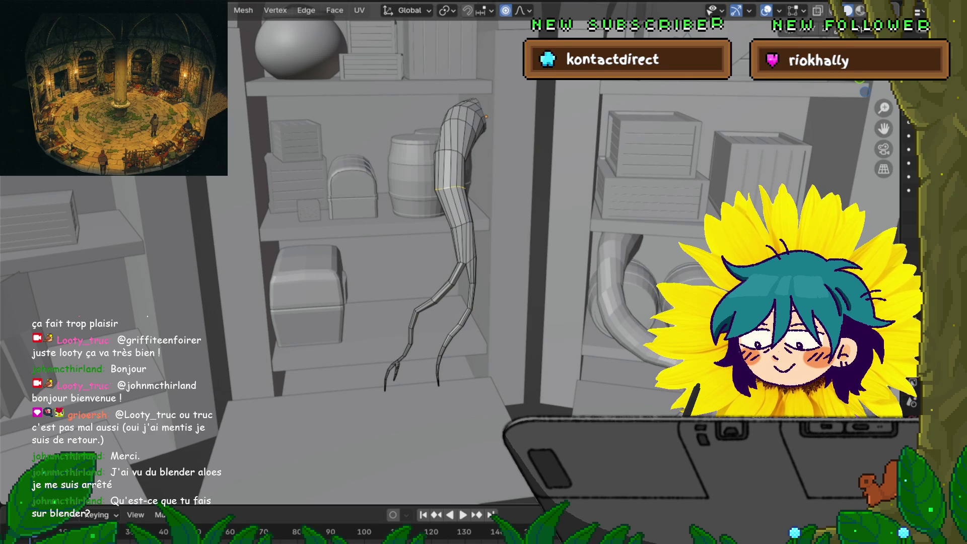
middle_drag(483, 273, 431, 272)
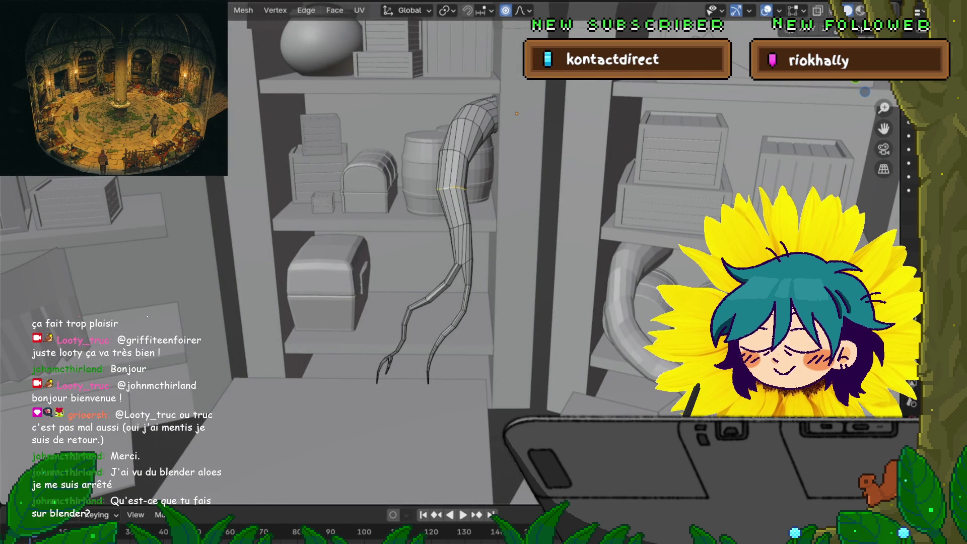
scroll(454, 272, up, 3)
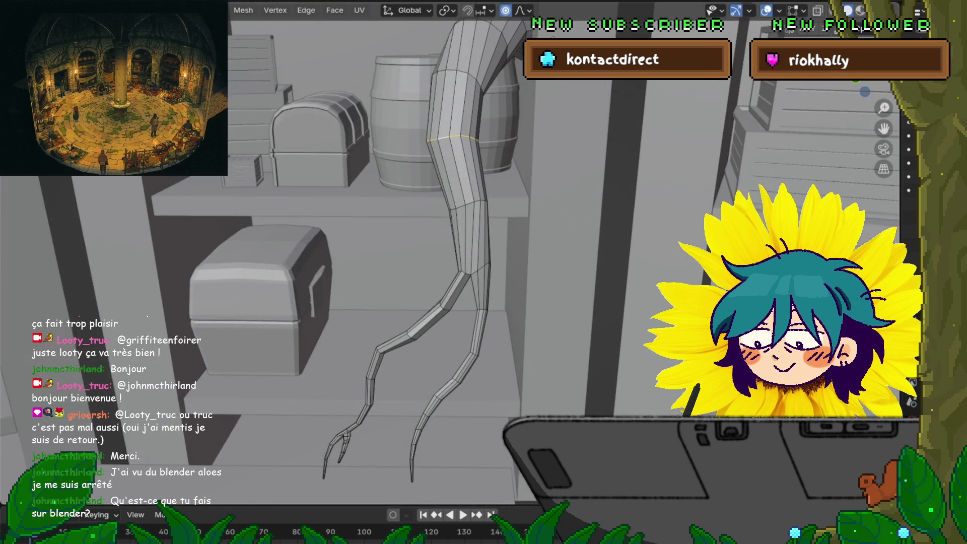
middle_drag(453, 272, 446, 283)
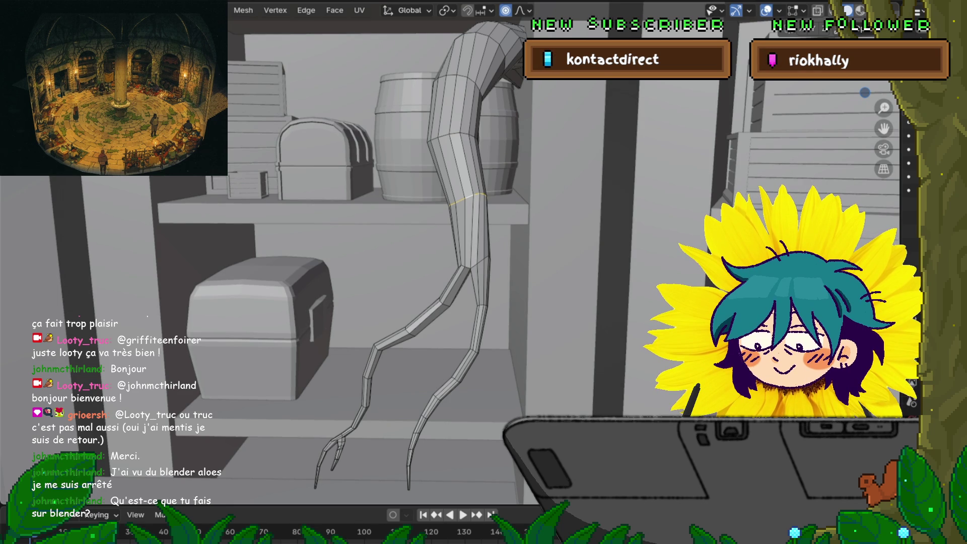
middle_drag(454, 227, 454, 287)
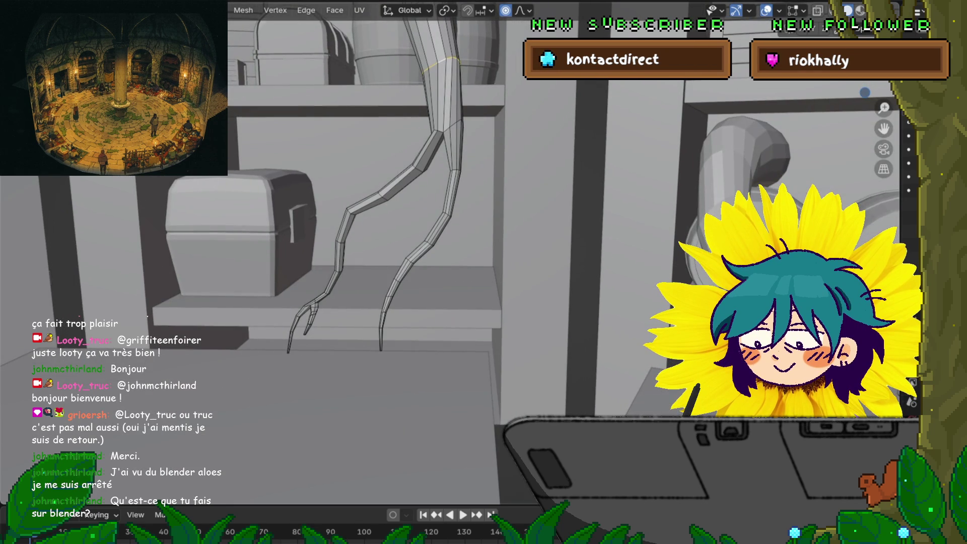
mouse_move(454, 228)
middle_down()
mouse_move(393, 257)
mouse_move(431, 257)
middle_up()
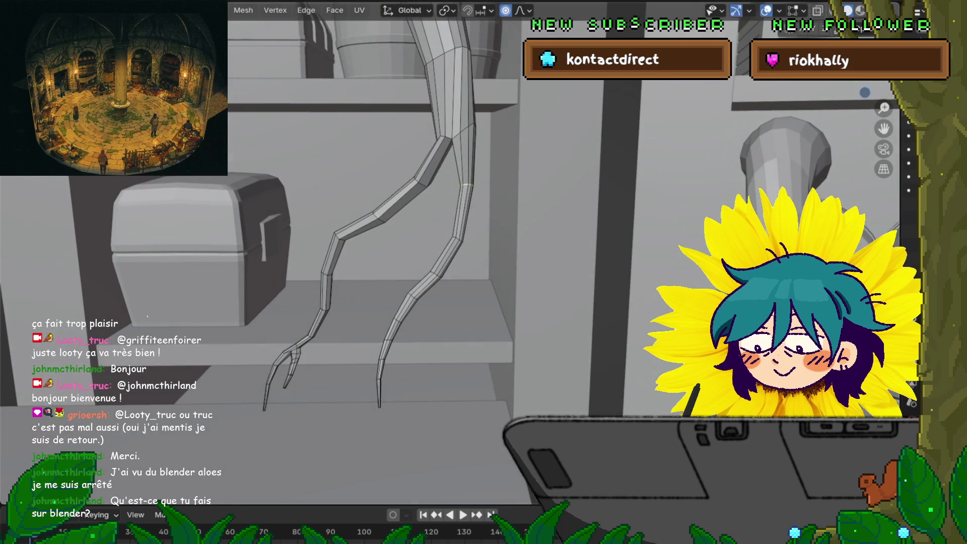
key(s)
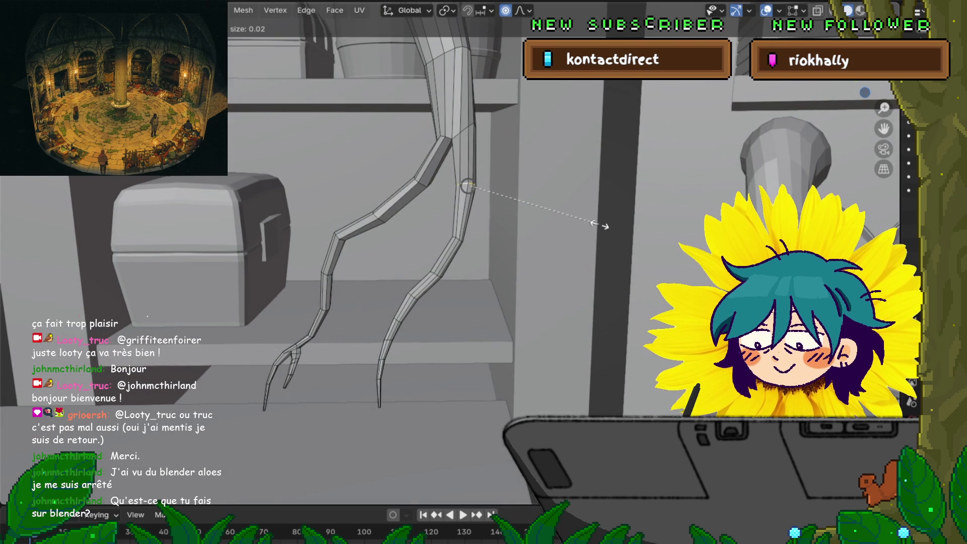
Shrink the branch joint vertex on the right leg into a narrower point with proportional scaling.
click(615, 216)
scroll(484, 227, up, 2)
scroll(484, 227, up, 2)
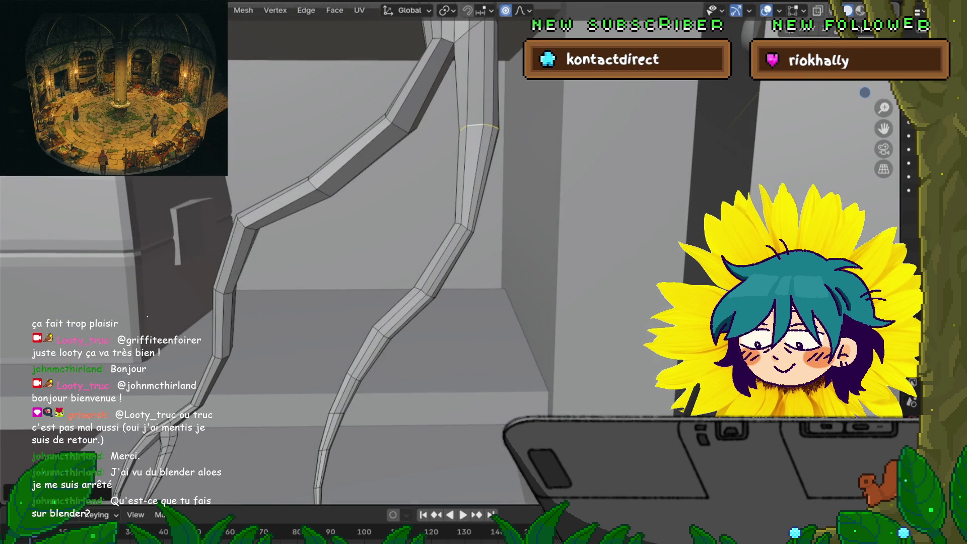
key(s)
key(Escape)
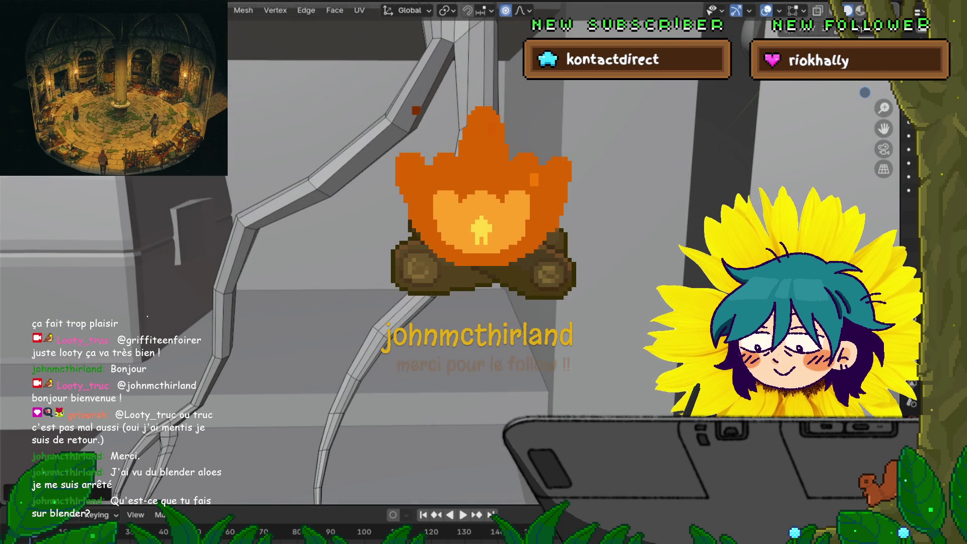
key(s)
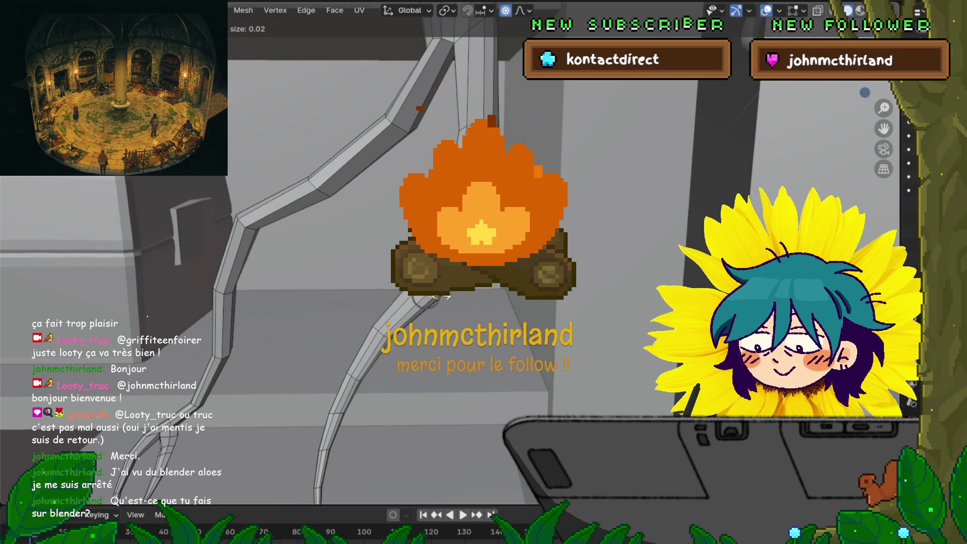
click(438, 297)
mouse_move(438, 297)
middle_down()
mouse_move(469, 302)
mouse_move(529, 272)
middle_up()
scroll(484, 272, down, 2)
scroll(484, 272, up, 3)
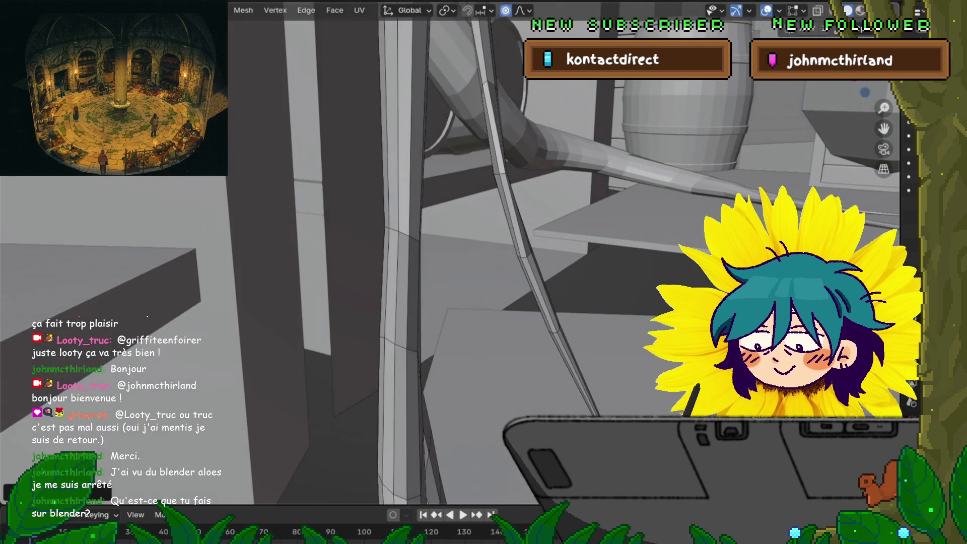
Move the selected part of the spur along the Y axis to bend it lengthwise.
middle_drag(484, 287, 454, 279)
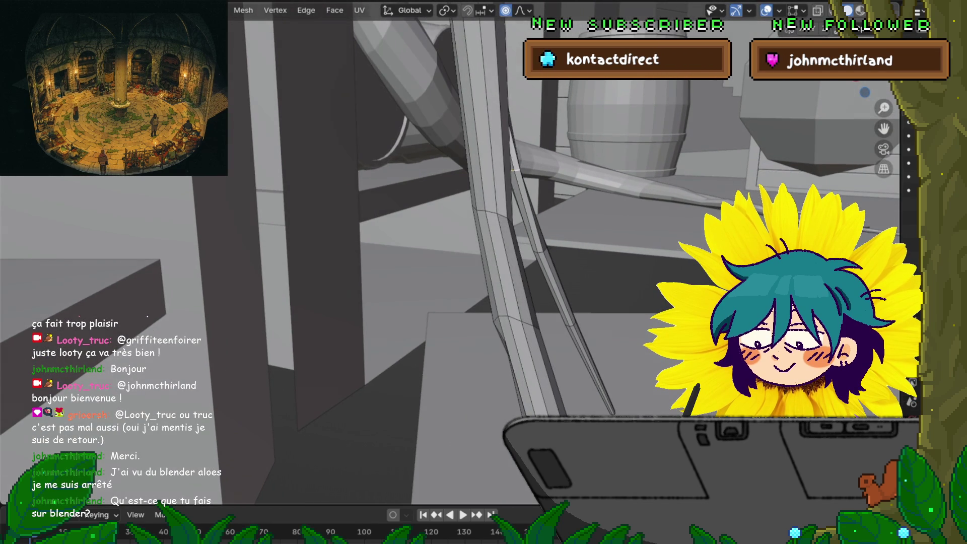
key(s)
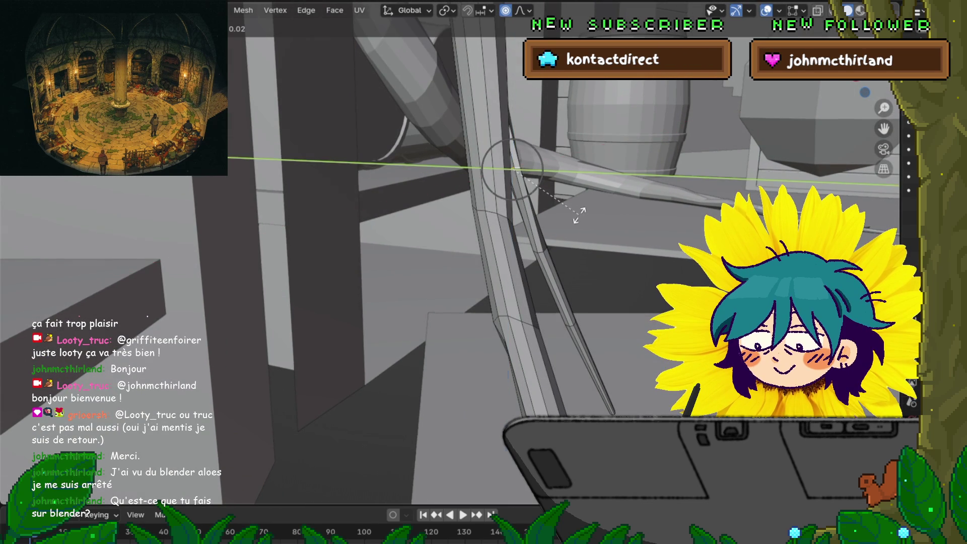
key(y)
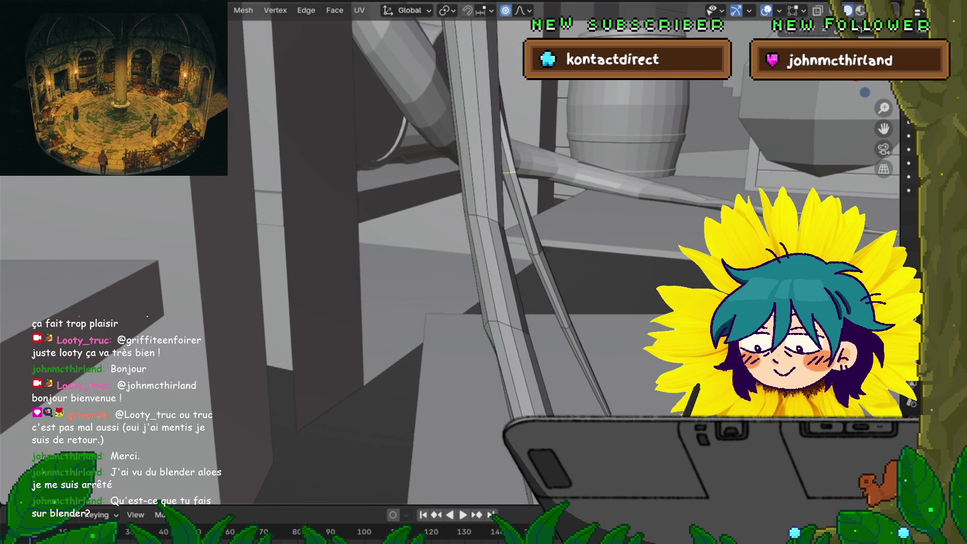
middle_drag(601, 212, 559, 224)
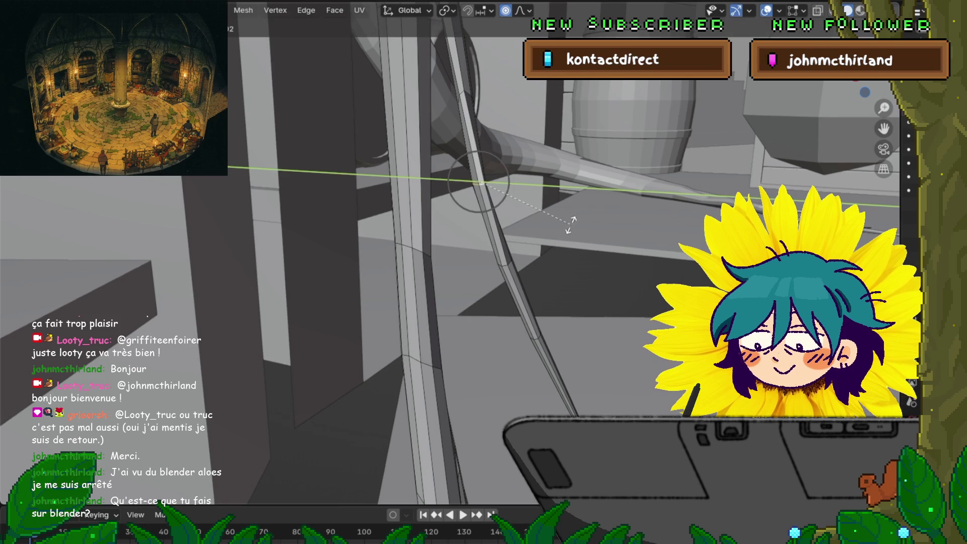
click(598, 215)
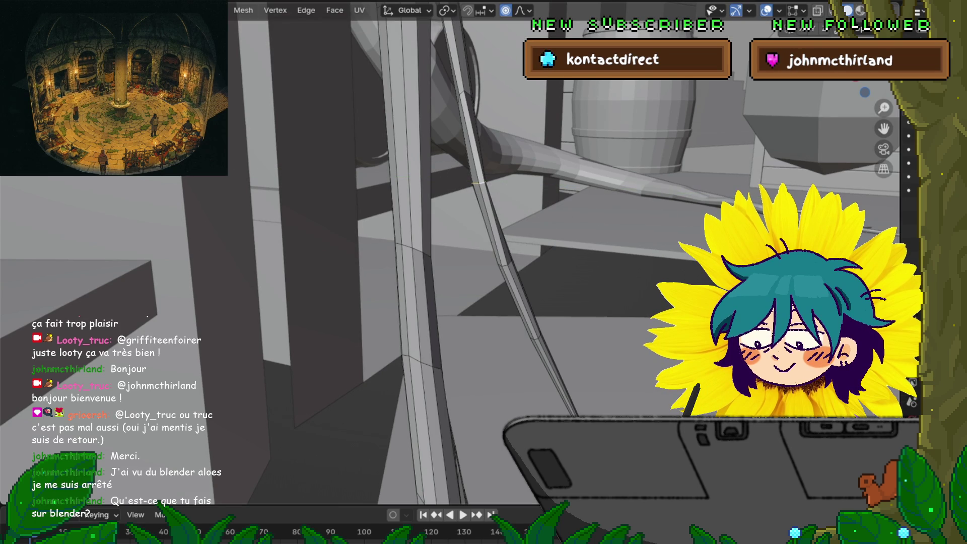
middle_drag(559, 224, 500, 228)
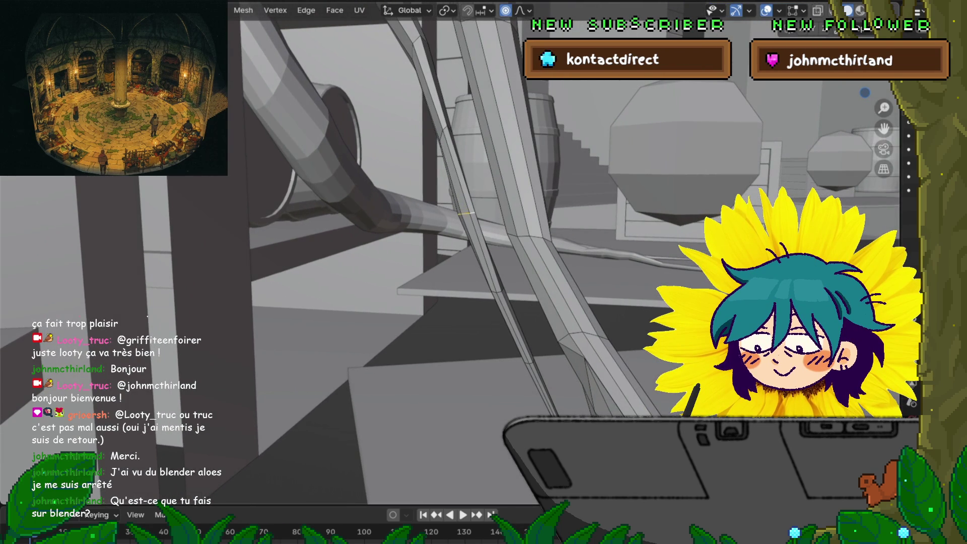
Raise the spur vertex along Z in two vertical moves, checking from the barrel side.
key(g)
key(z)
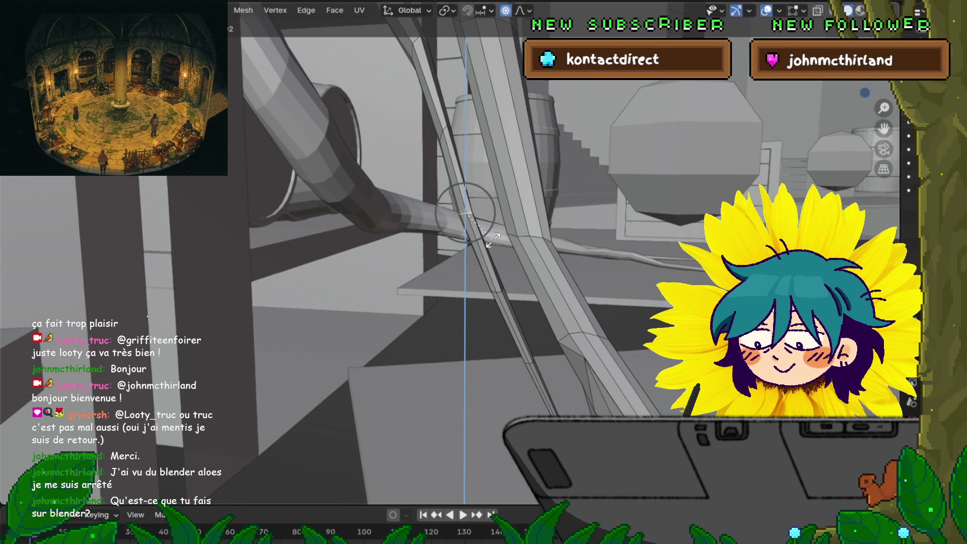
click(518, 234)
mouse_move(484, 227)
middle_down()
mouse_move(484, 287)
mouse_move(588, 277)
middle_up()
key(g)
key(z)
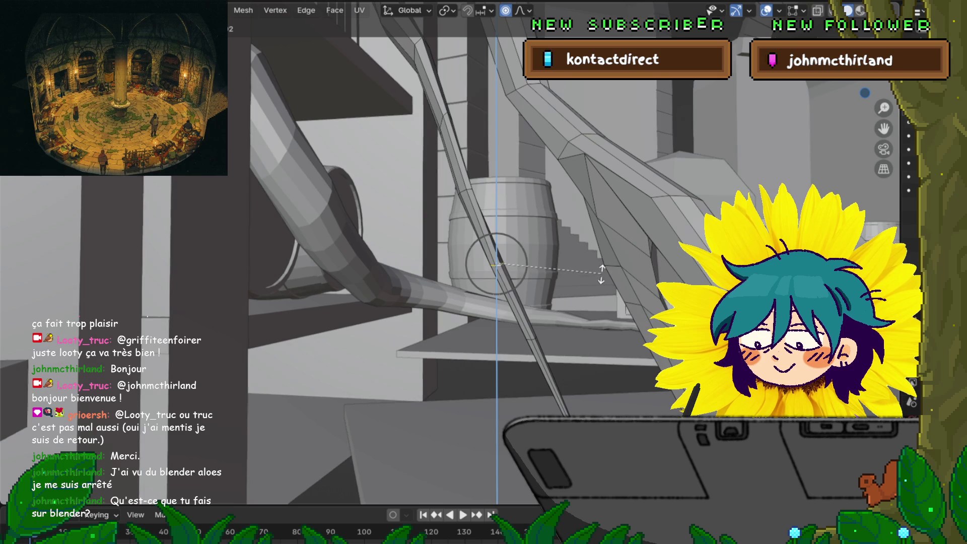
click(574, 274)
mouse_move(574, 274)
middle_down()
mouse_move(545, 227)
mouse_move(514, 212)
middle_up()
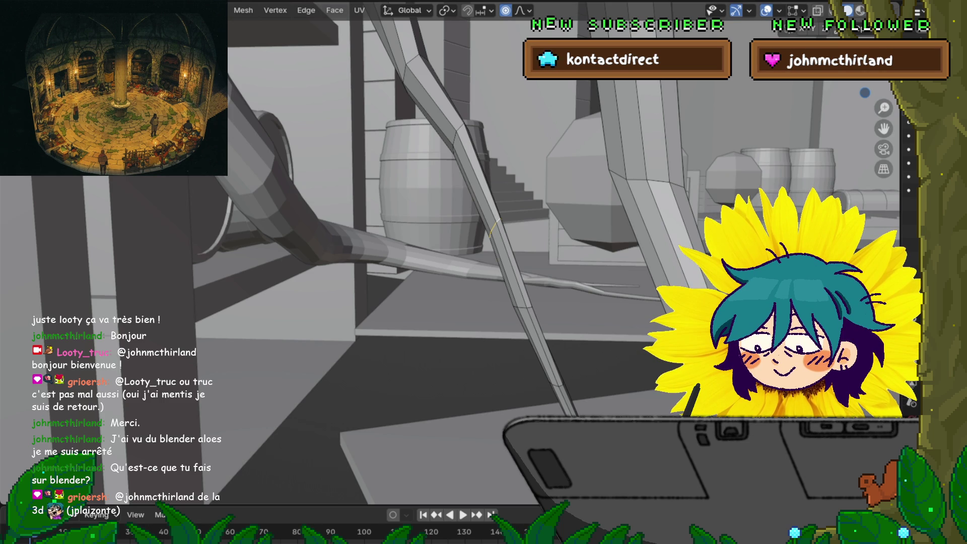
mouse_move(484, 273)
middle_down()
mouse_move(393, 242)
mouse_move(454, 227)
middle_up()
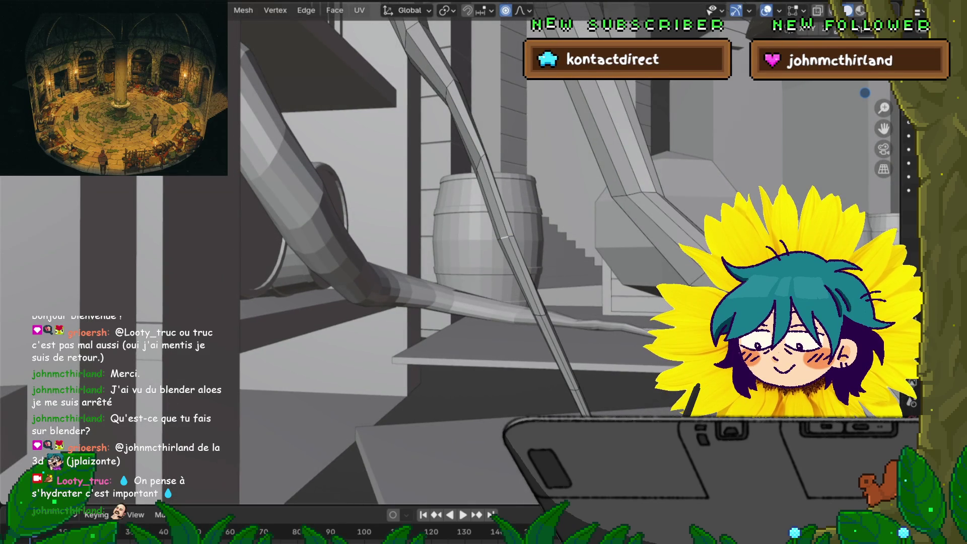
Nudge the spur along Y, then select a long side face on the thin diagonal tentacle.
key(s)
key(y)
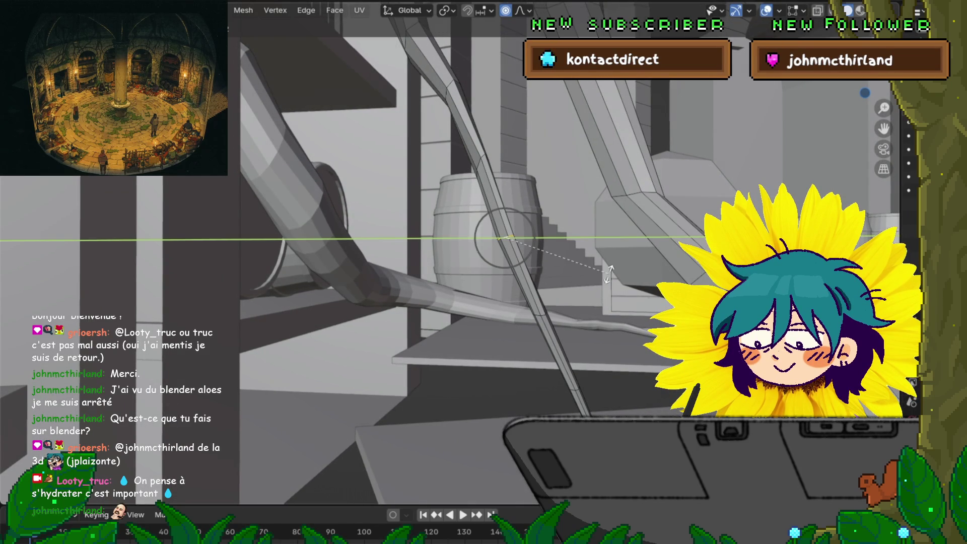
click(639, 268)
mouse_move(639, 268)
middle_down()
mouse_move(605, 250)
mouse_move(529, 242)
mouse_move(499, 181)
mouse_move(468, 151)
mouse_move(439, 144)
middle_up()
scroll(605, 249, up, 5)
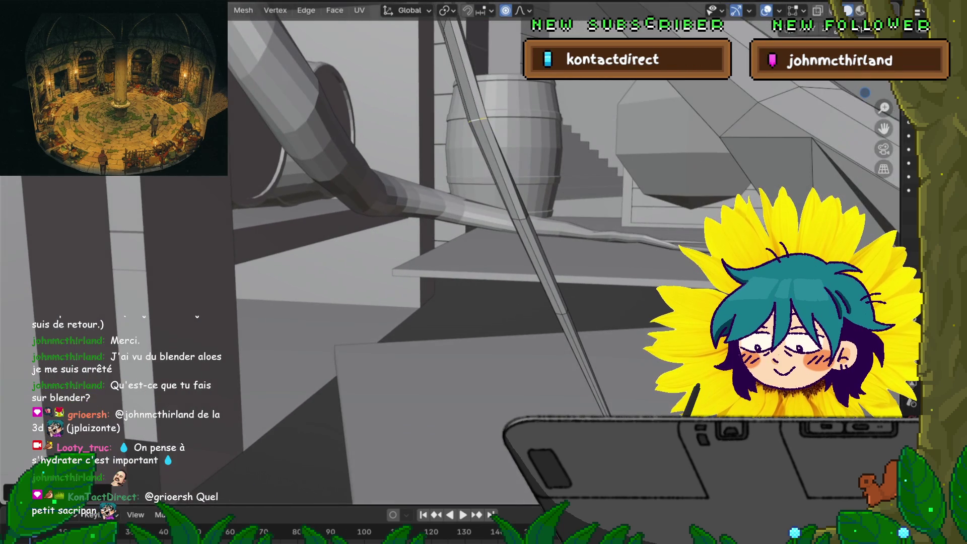
click(539, 267)
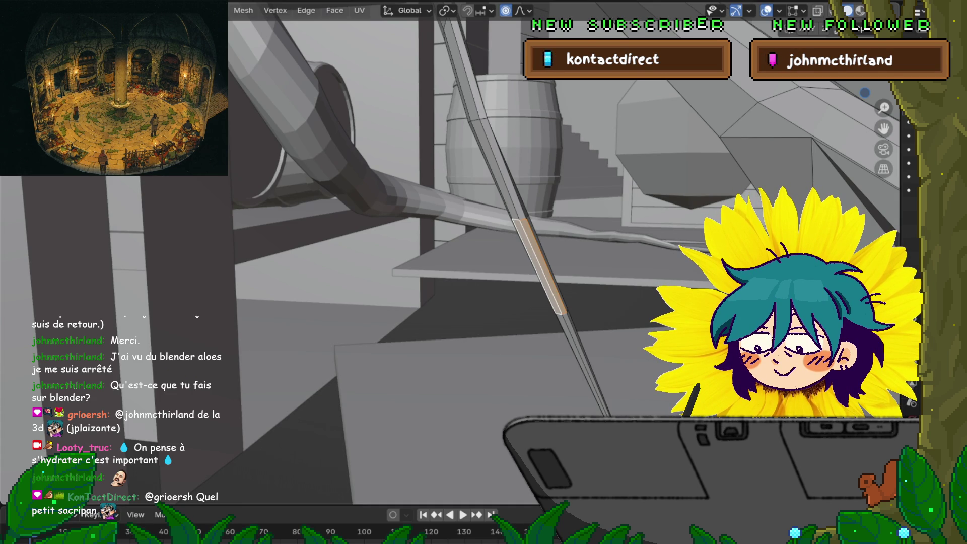
middle_drag(564, 264, 484, 250)
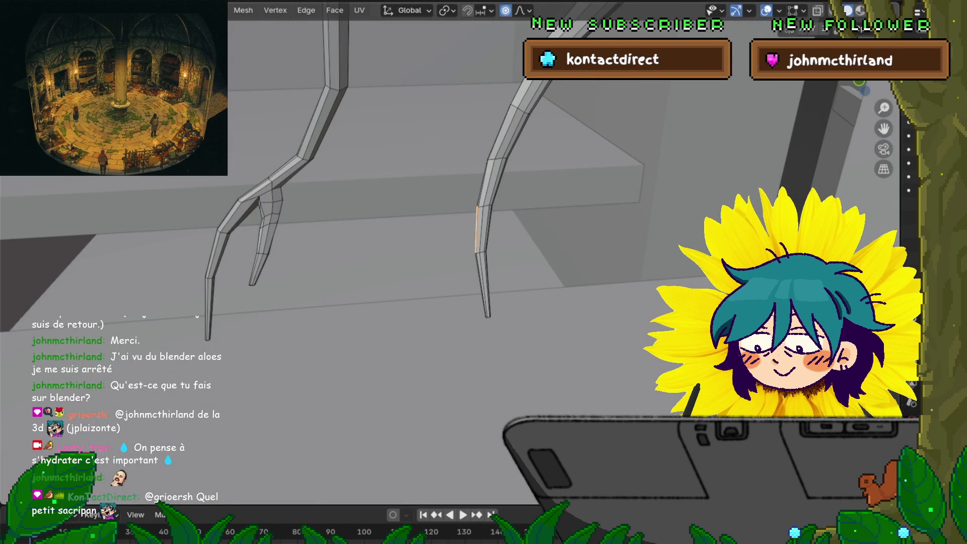
Extrude the side face into a stub, move it leftward and resize its end edge.
key(e)
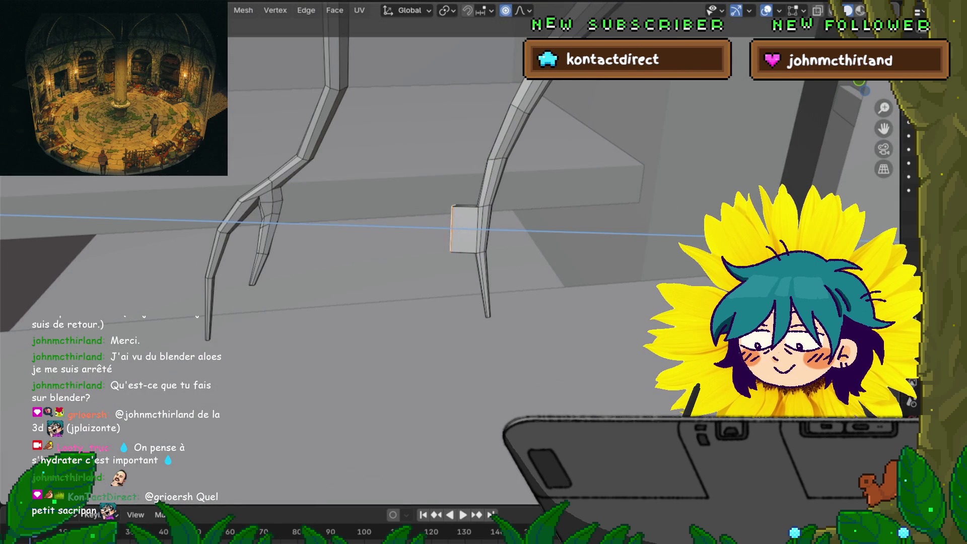
key(Return)
key(g)
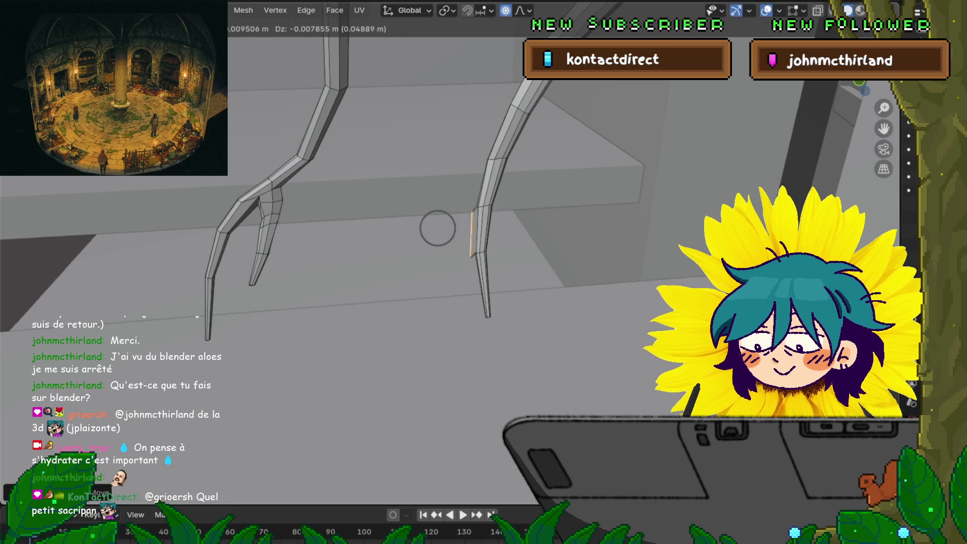
click(438, 228)
key(s)
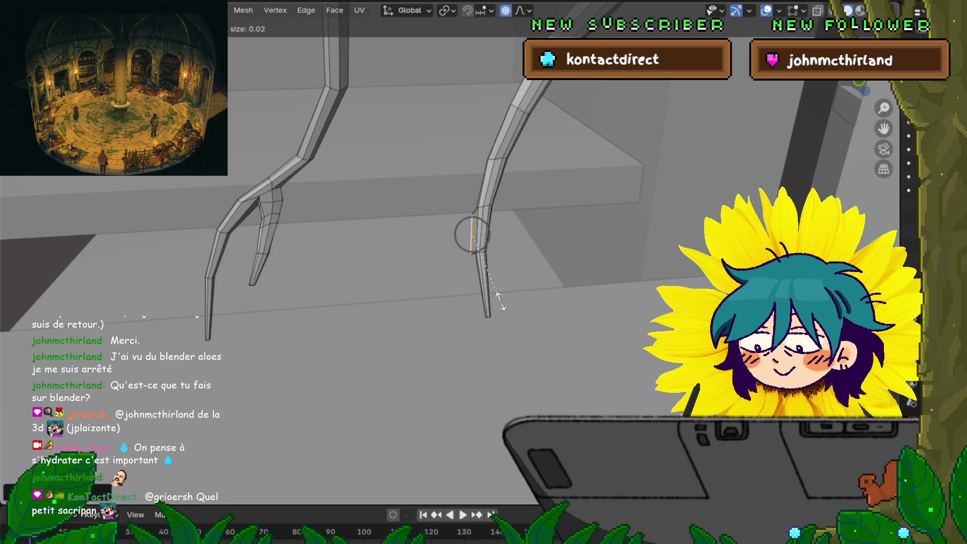
click(499, 302)
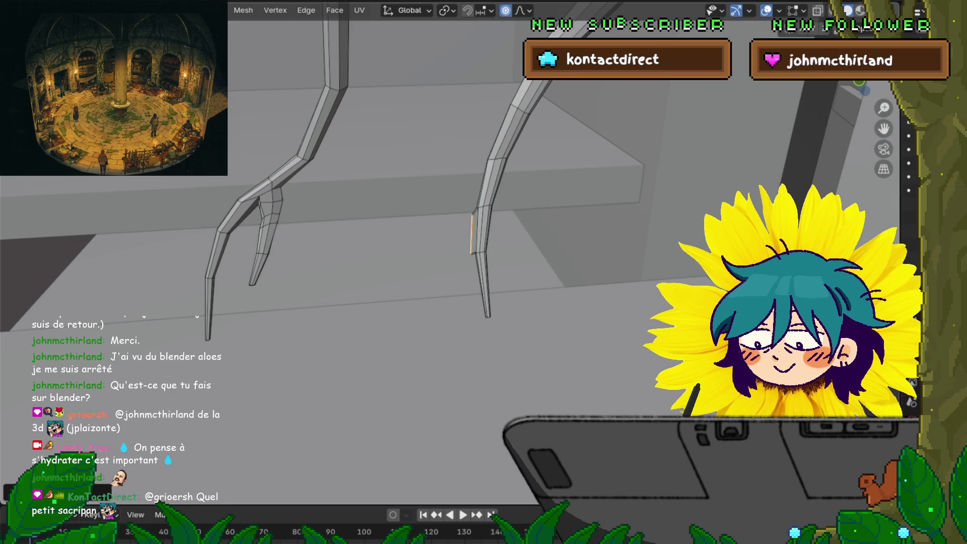
key(s)
click(597, 265)
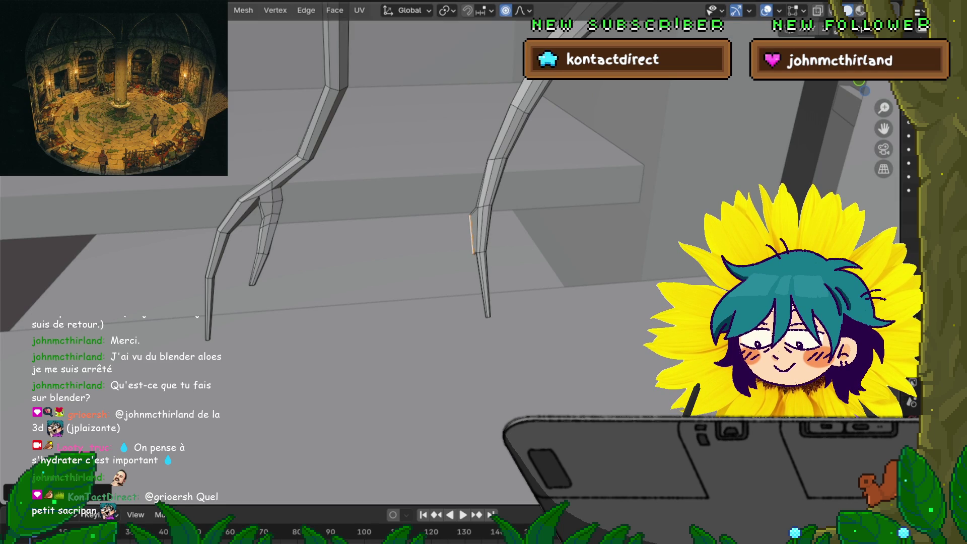
Extrude the edge into a flat, smaller face and position the spur flap in place.
key(e)
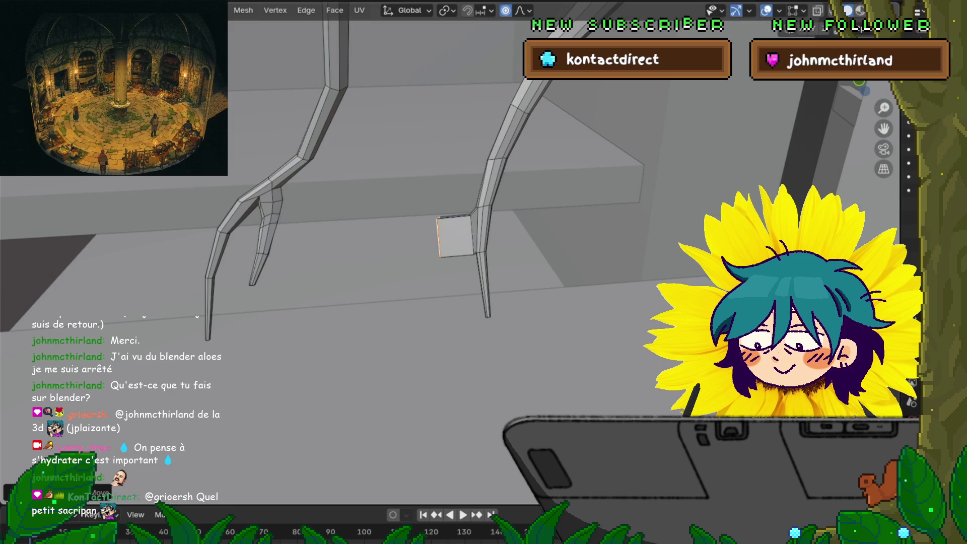
click(575, 324)
key(s)
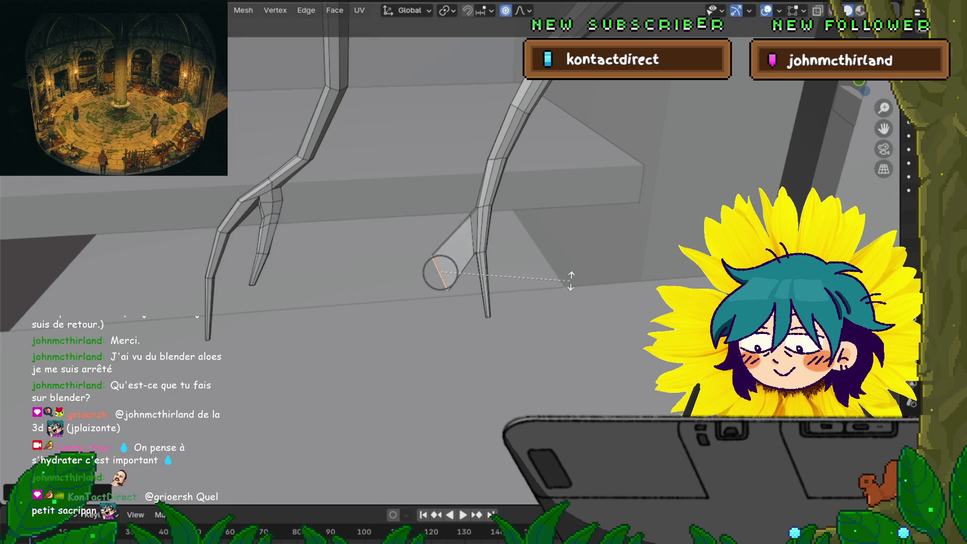
click(572, 282)
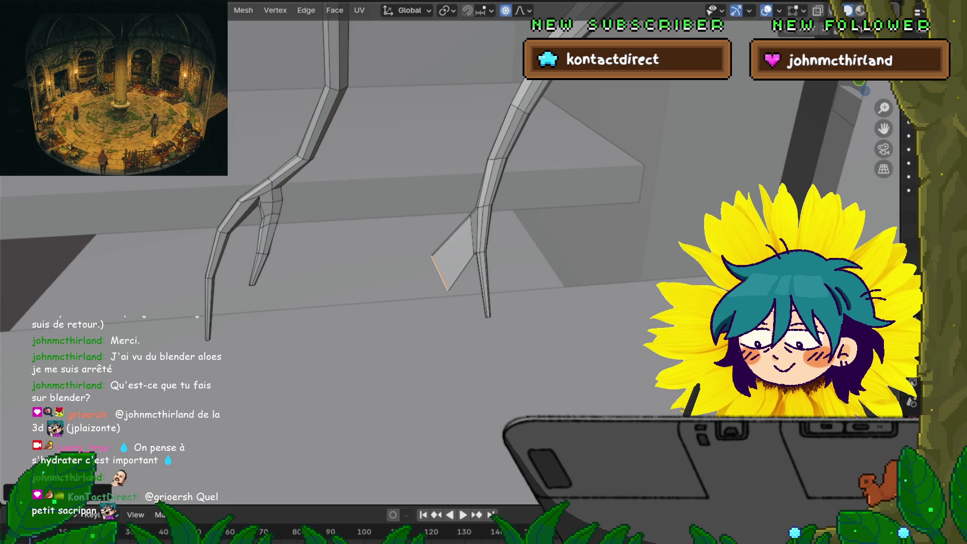
key(s)
click(557, 276)
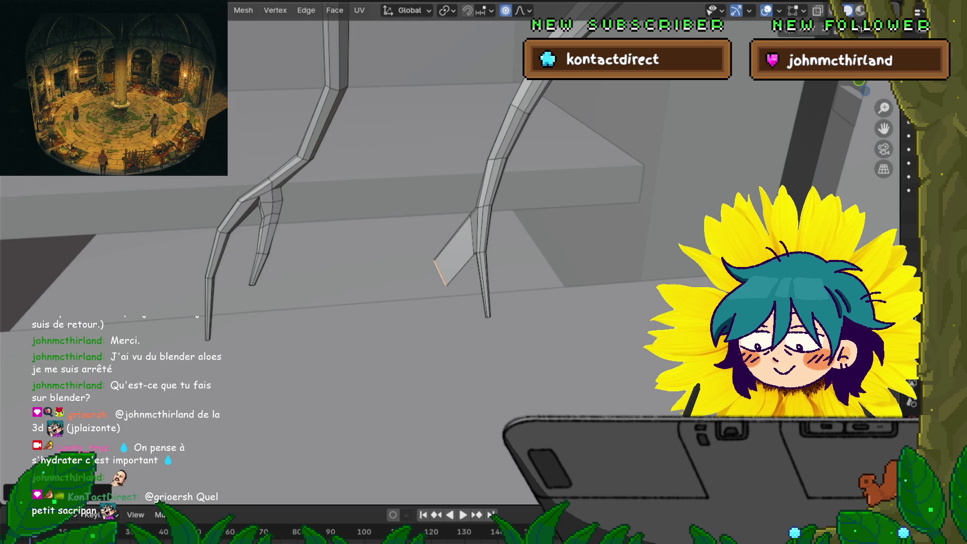
key(g)
click(441, 272)
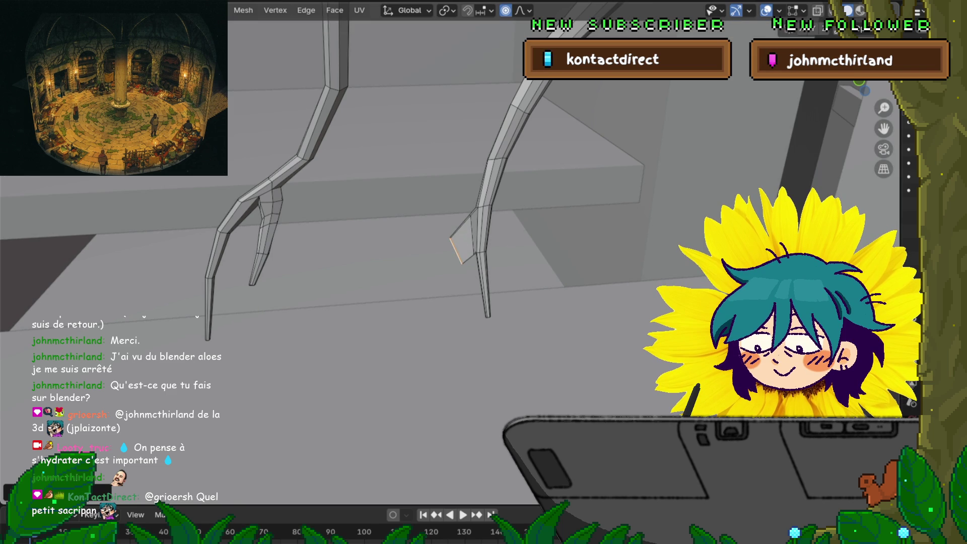
mouse_move(440, 272)
middle_down()
mouse_move(469, 226)
mouse_move(514, 264)
mouse_move(567, 238)
middle_up()
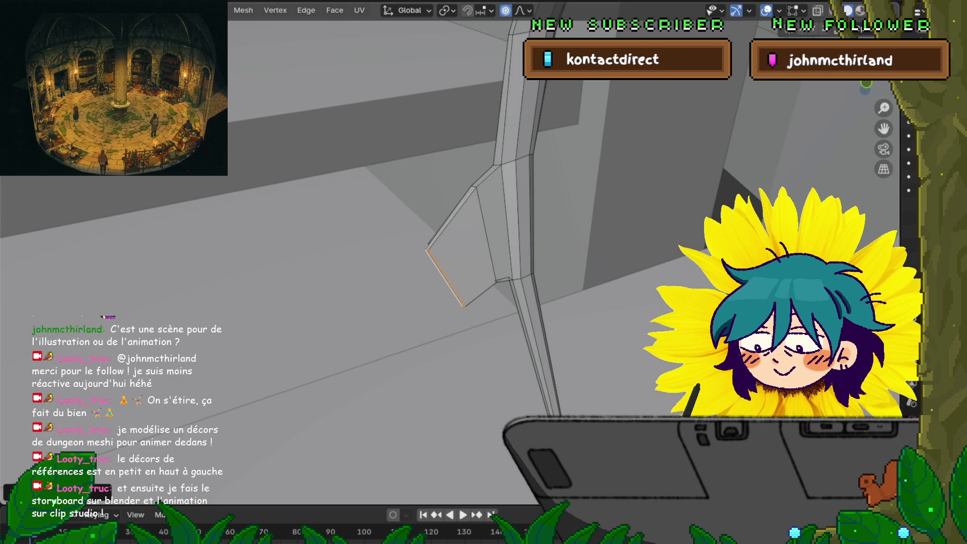
Extrude the flap's lower edge down along the beam into a side flap and start moving it.
middle_drag(484, 272, 454, 227)
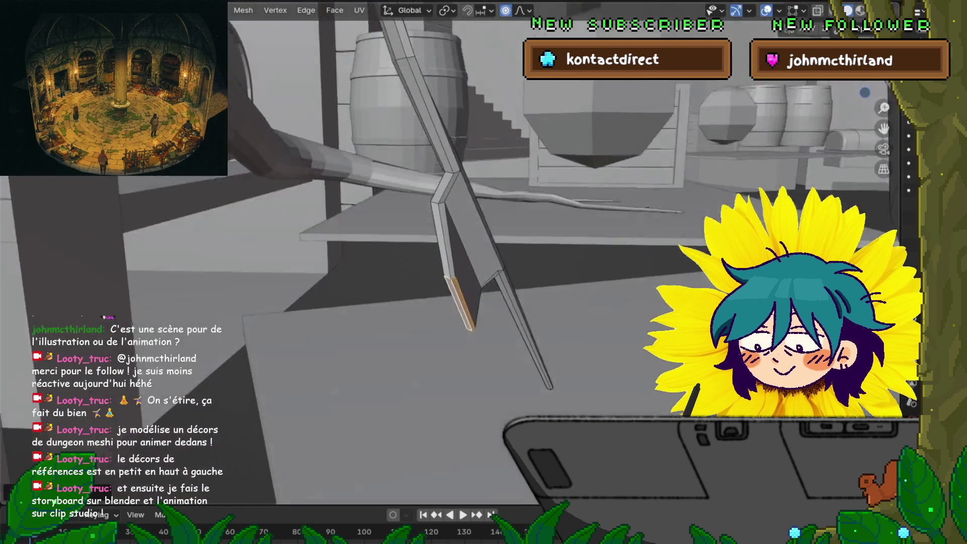
middle_drag(483, 272, 468, 227)
key(e)
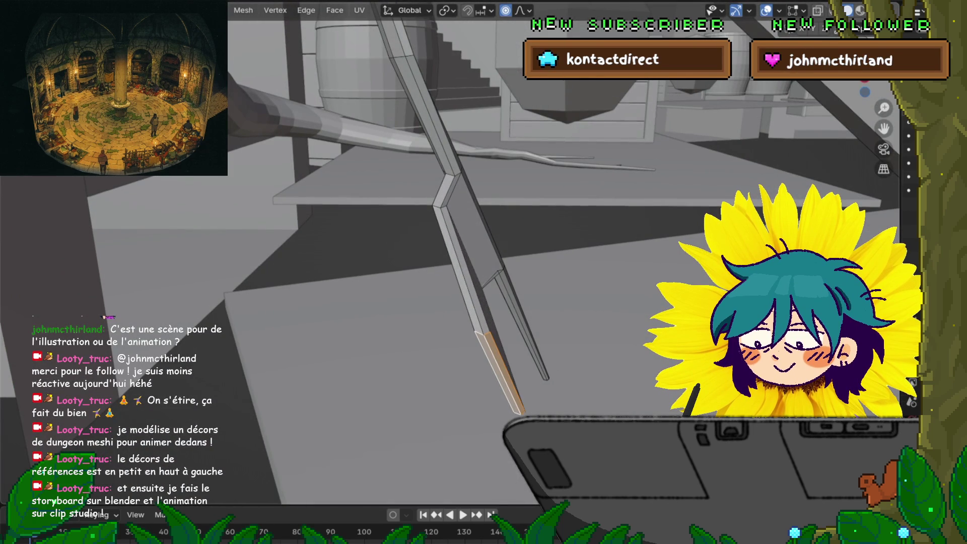
mouse_move(484, 272)
middle_down()
mouse_move(454, 249)
mouse_move(461, 242)
middle_up()
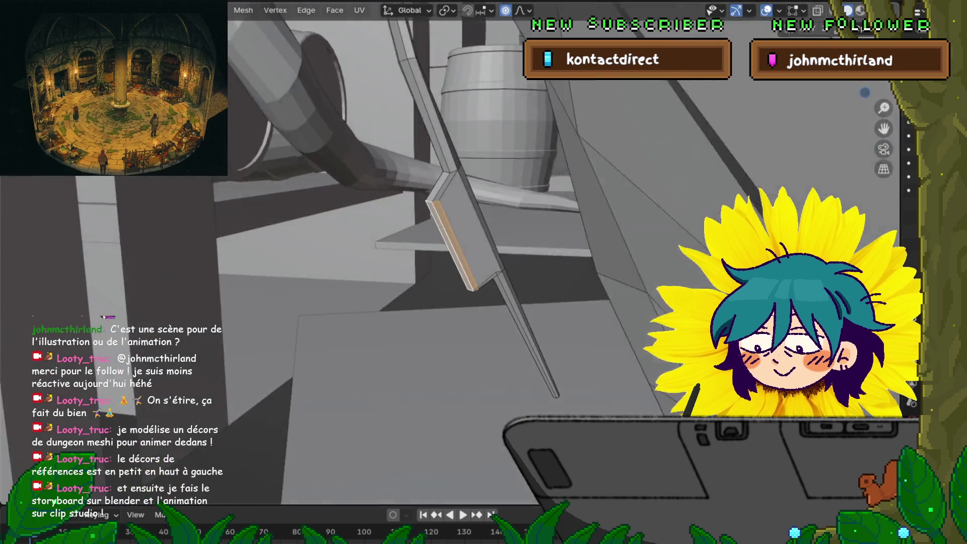
mouse_move(484, 272)
middle_down()
mouse_move(454, 250)
mouse_move(469, 226)
middle_up()
key(c)
key(Escape)
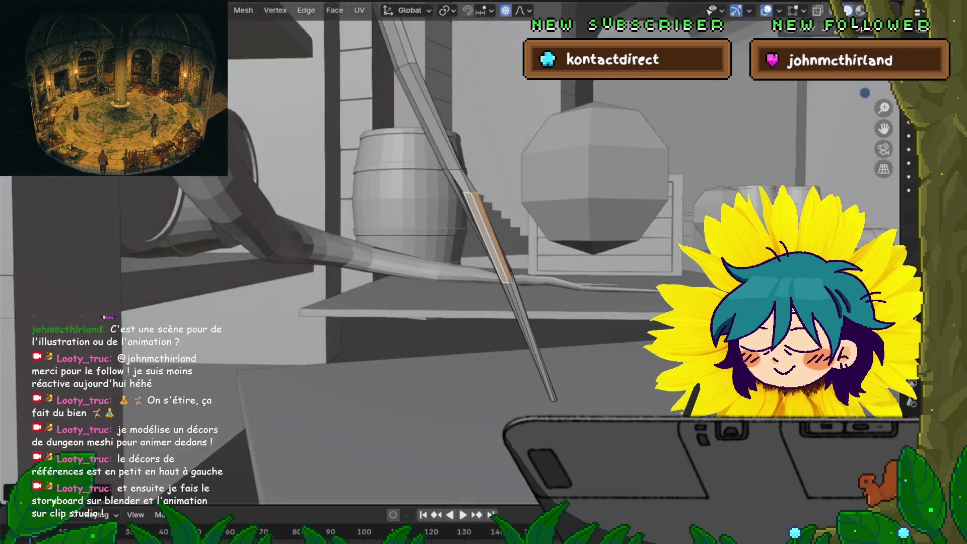
mouse_move(483, 272)
middle_down()
mouse_move(453, 249)
mouse_move(479, 235)
middle_up()
key(g)
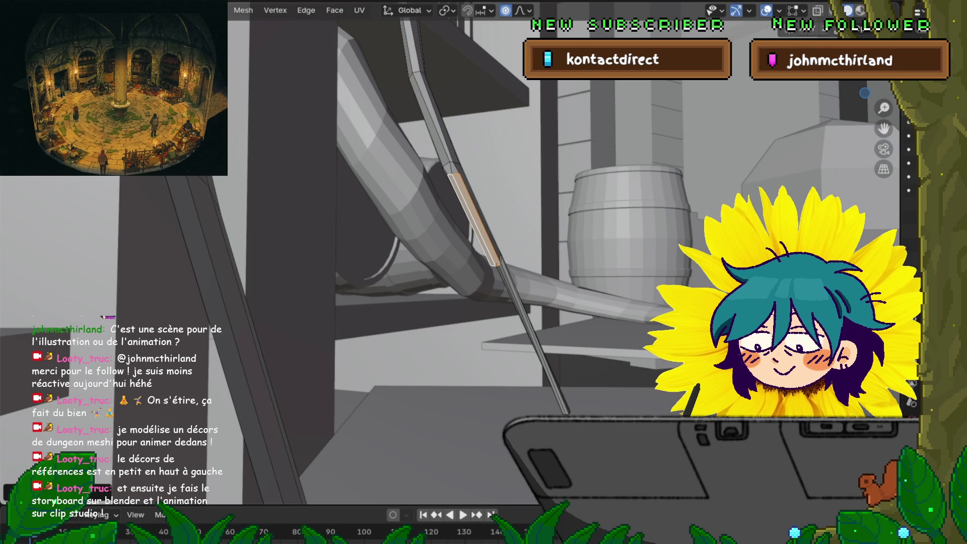
middle_drag(453, 265, 495, 249)
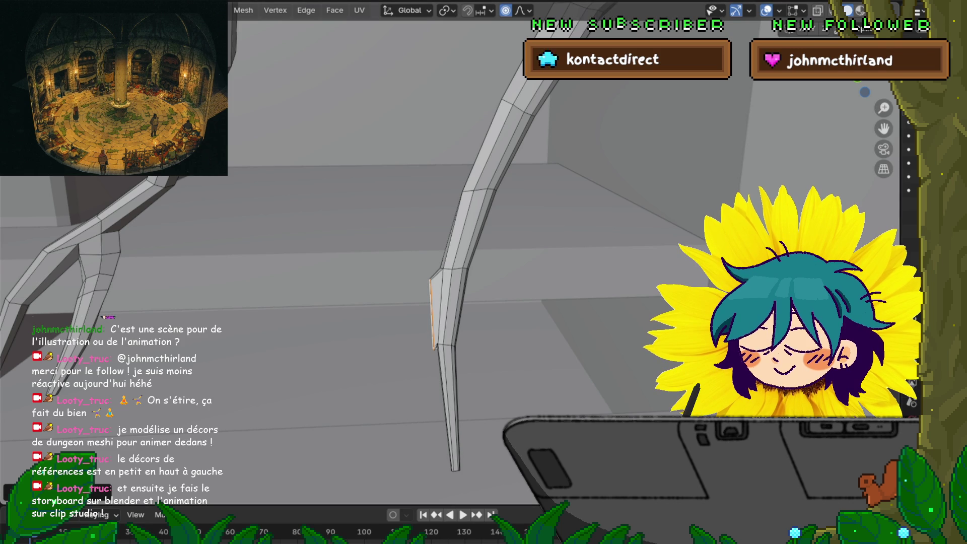
Extrude the face, collapse its outer end to a point, and pull the triangular tip downward.
key(e)
key(Return)
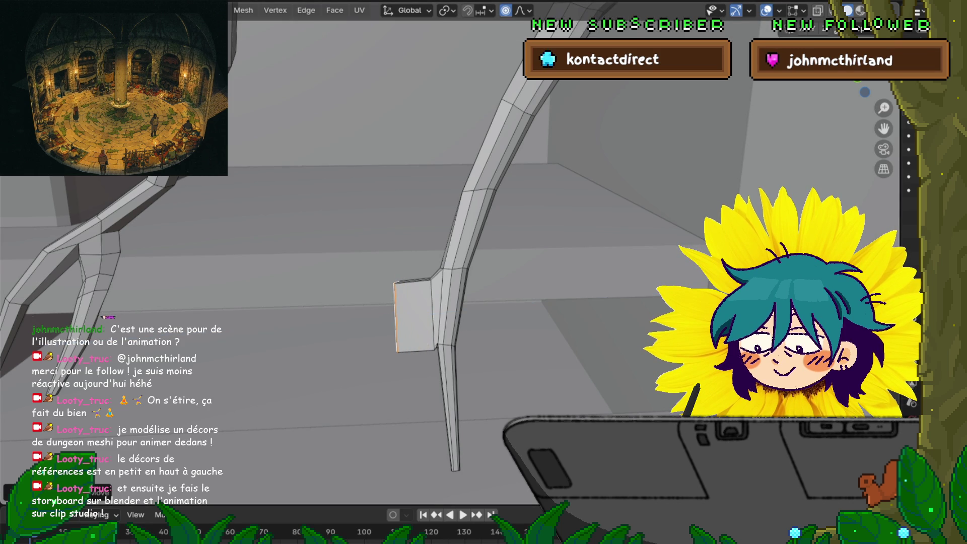
key(s)
key(Return)
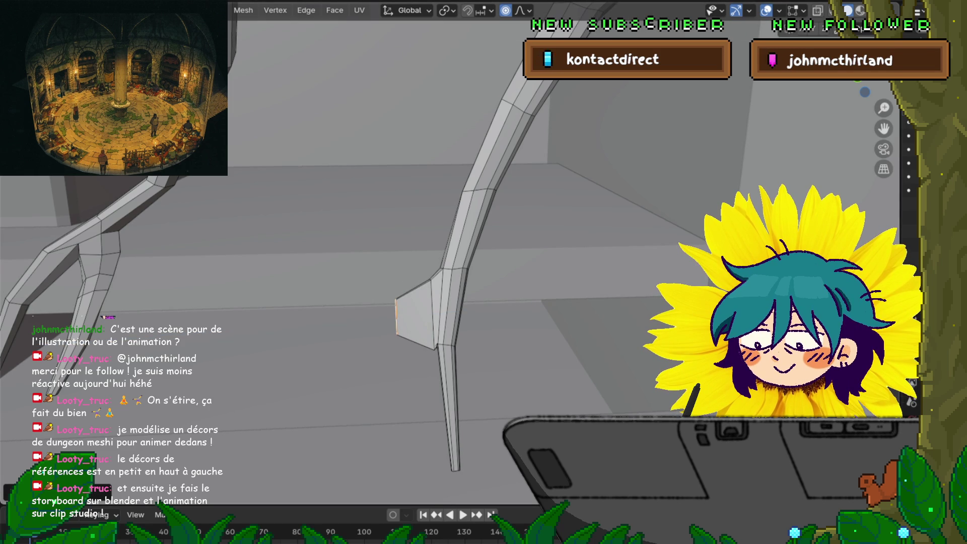
key(s)
key(Return)
key(g)
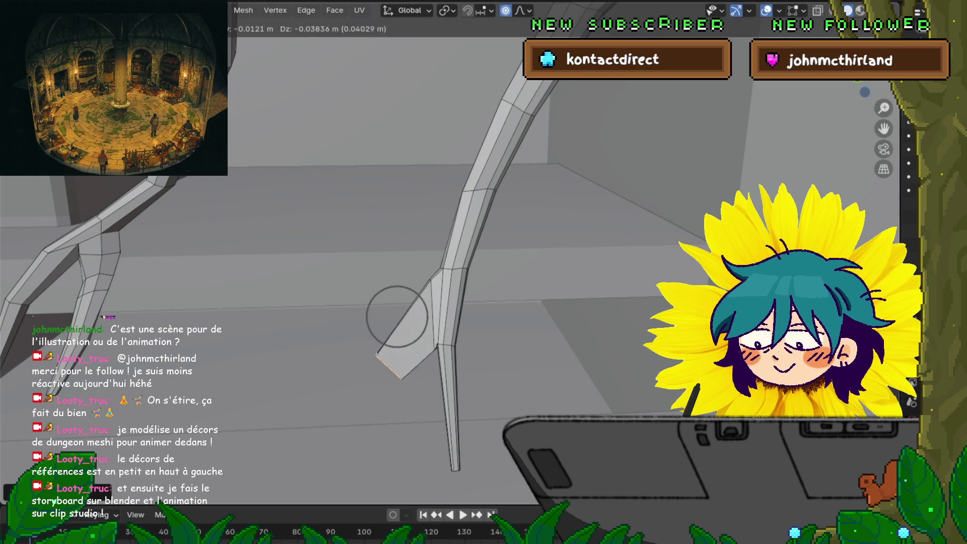
key(Return)
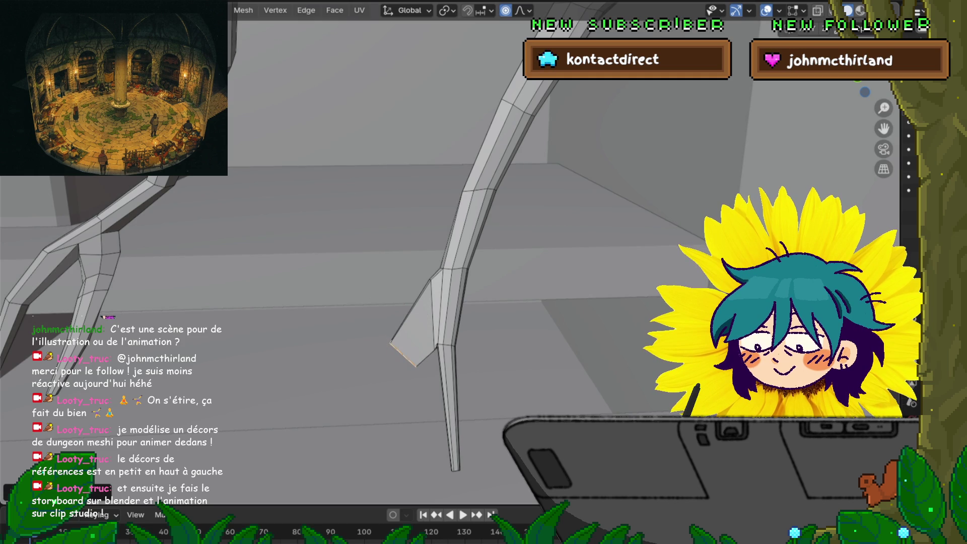
mouse_move(397, 316)
middle_down()
mouse_move(484, 272)
mouse_move(387, 423)
mouse_move(401, 408)
middle_up()
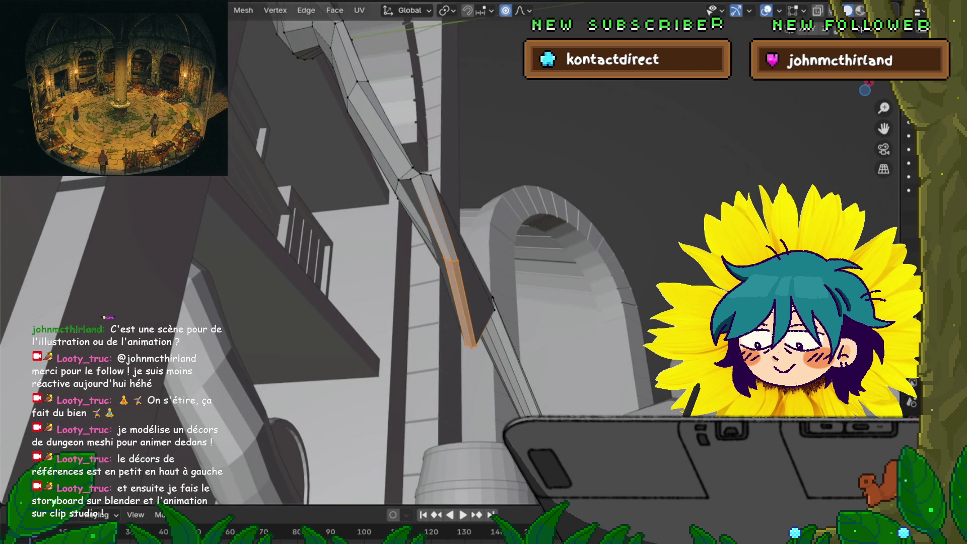
Shift a thin spur edge, turn off proportional editing, and move it along Y.
alt+click(457, 261)
click(461, 283)
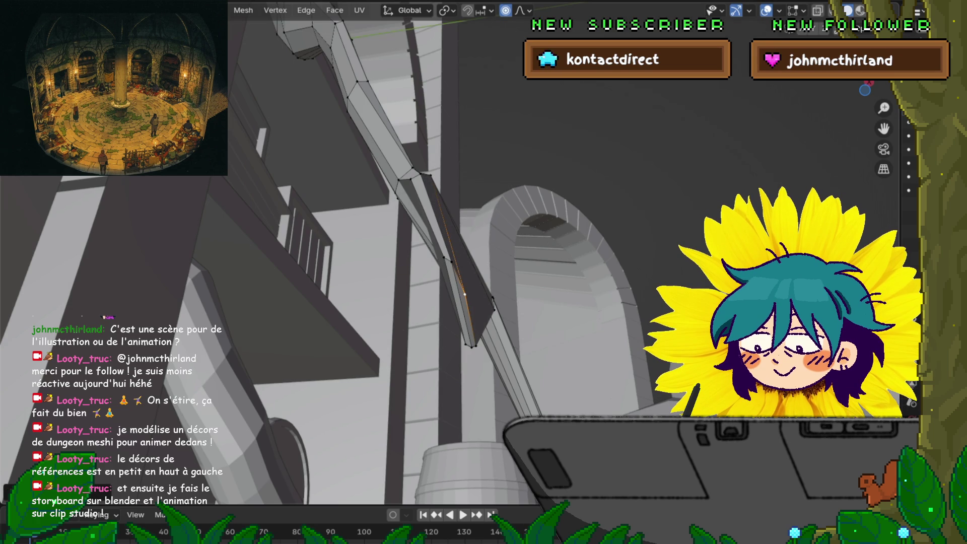
key(g)
click(452, 292)
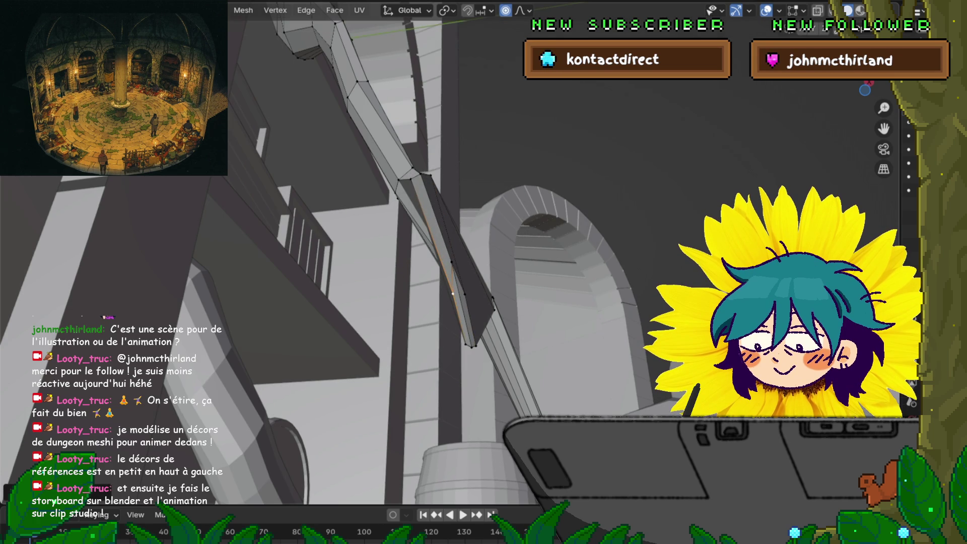
key(o)
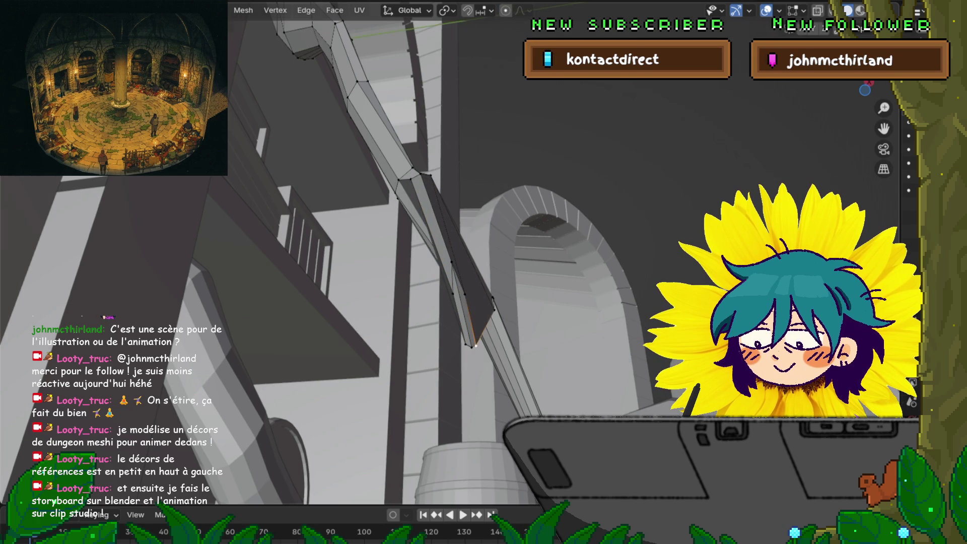
key(g)
key(Escape)
key(g)
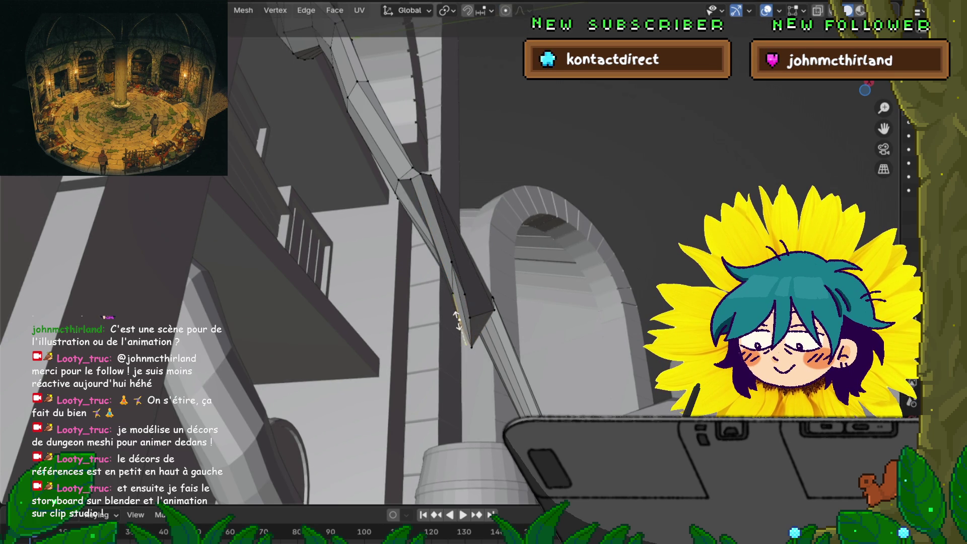
key(y)
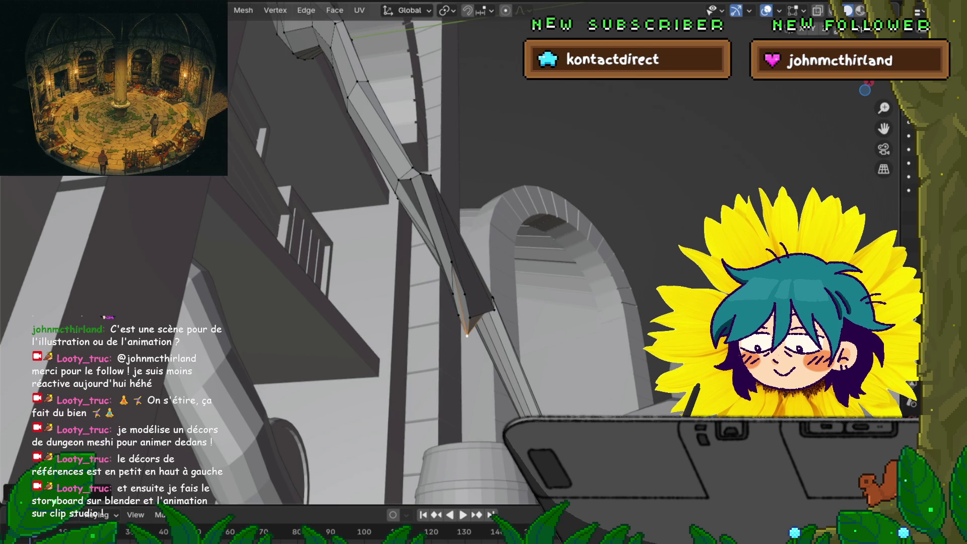
key(Return)
Try further edge moves and slides on the spur, back out of them, and switch selection mode.
mouse_move(453, 302)
middle_down()
mouse_move(374, 250)
mouse_move(469, 227)
mouse_move(363, 287)
middle_up()
key(g)
key(Escape)
key(g)
key(Escape)
click(378, 321)
key(g)
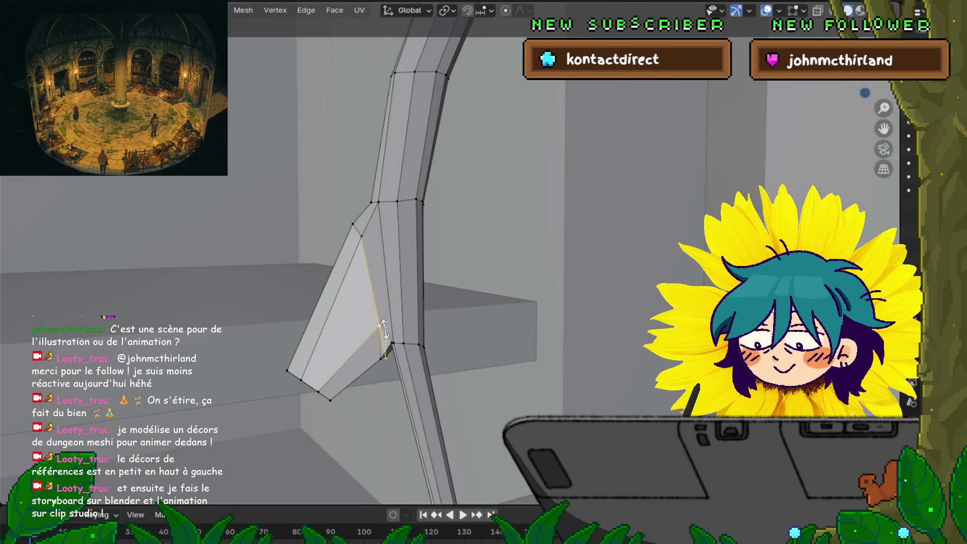
key(Escape)
key(g)
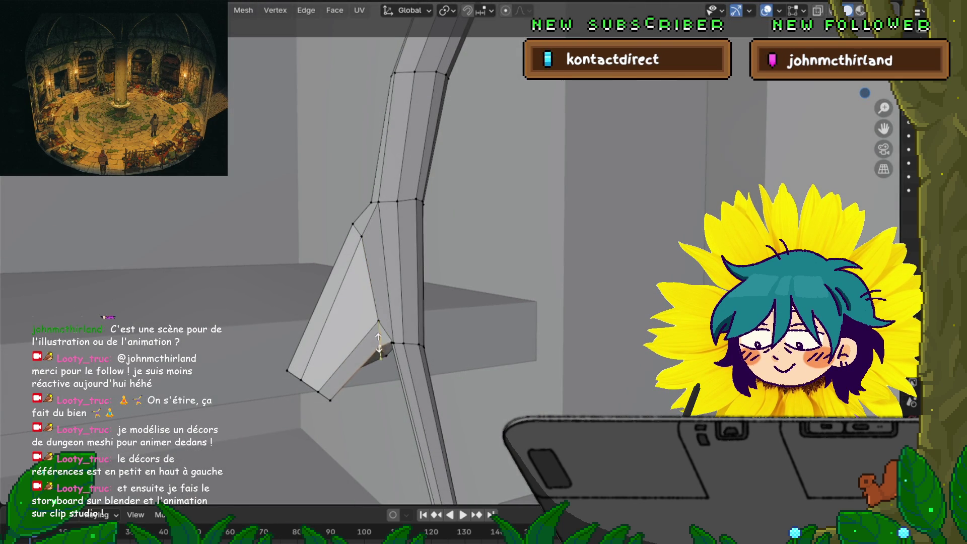
key(g)
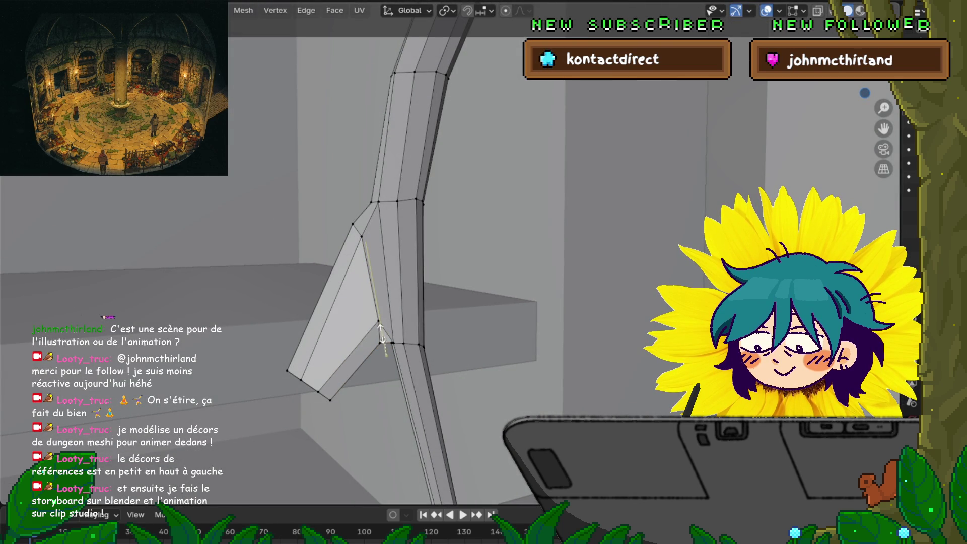
key(Escape)
middle_drag(484, 273, 499, 257)
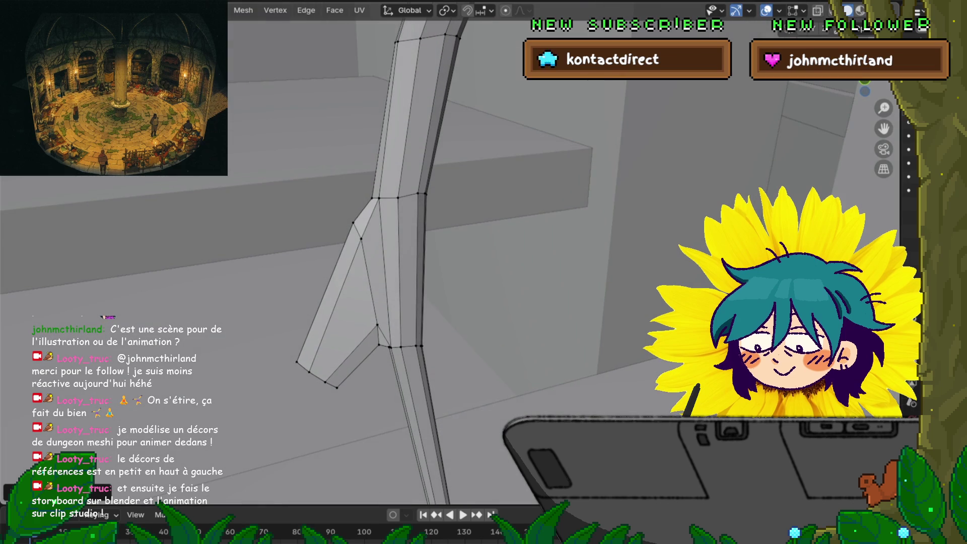
mouse_move(484, 272)
middle_down()
mouse_move(453, 257)
mouse_move(468, 249)
mouse_move(453, 227)
middle_up()
key(2)
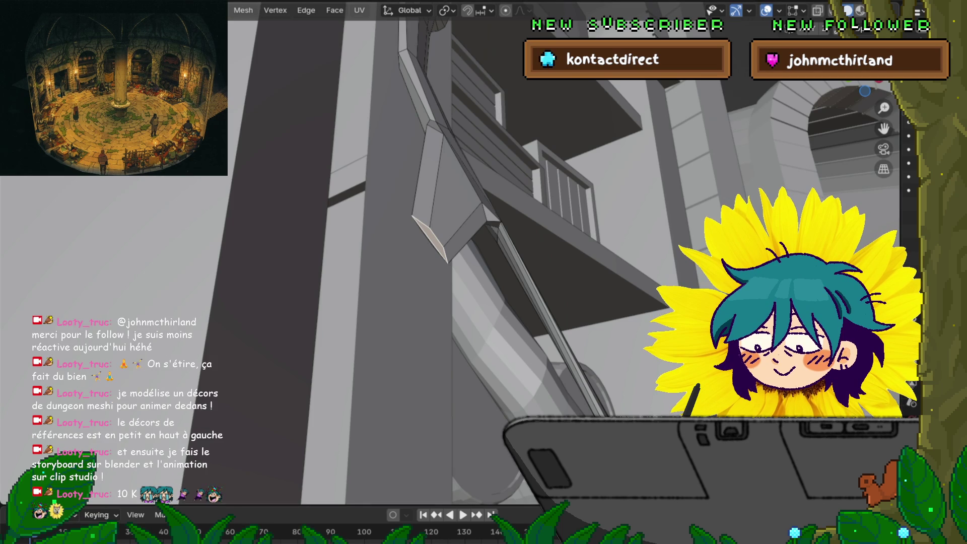
Scale the side face, then along Y and Z into a narrow, tall sliver for the new spur.
middle_drag(453, 476, 484, 423)
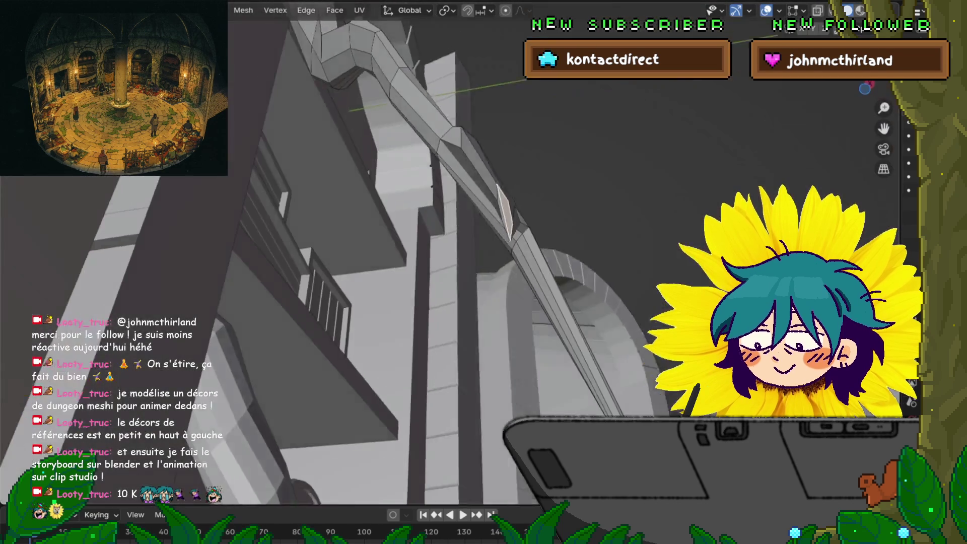
mouse_move(484, 302)
middle_down()
mouse_move(454, 272)
mouse_move(469, 264)
middle_up()
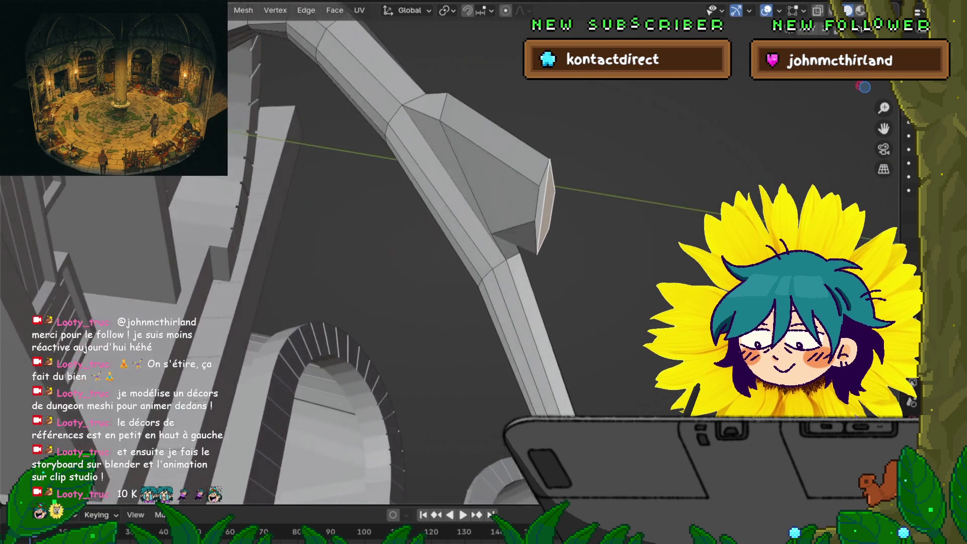
key(s)
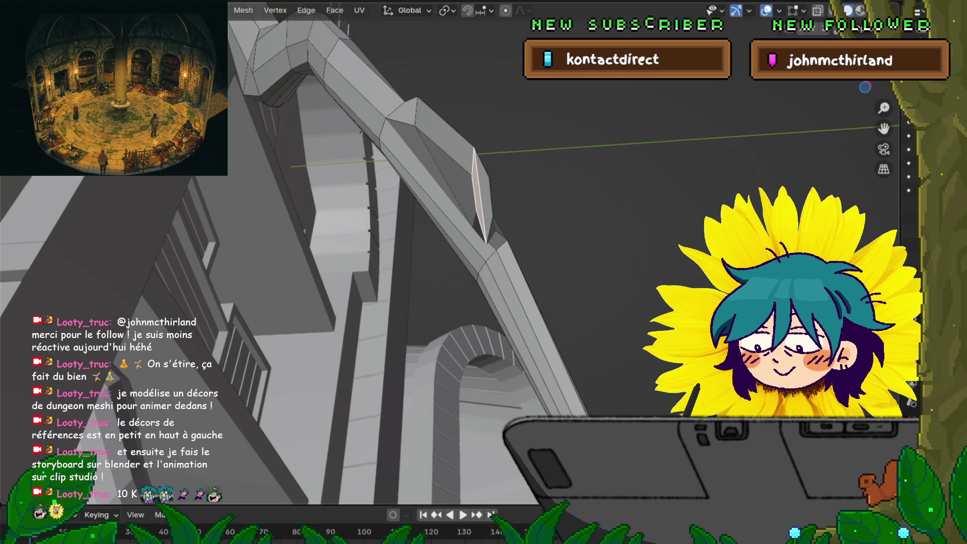
mouse_move(469, 265)
middle_down()
mouse_move(453, 303)
mouse_move(468, 288)
middle_up()
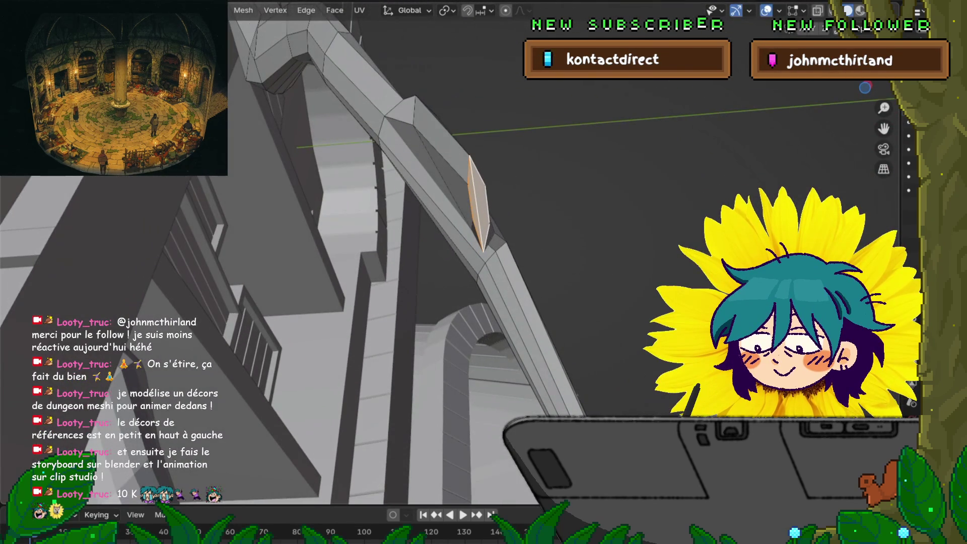
key(s)
key(y)
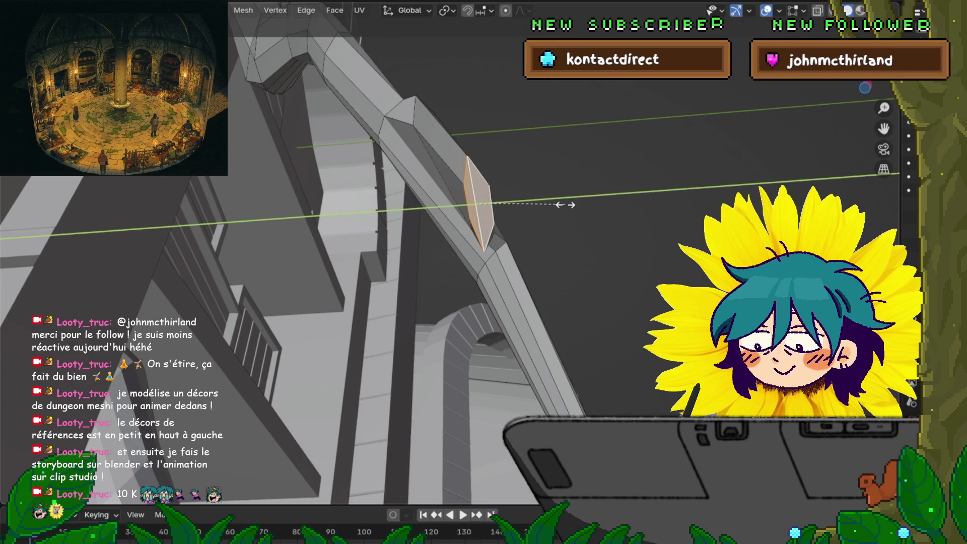
click(565, 204)
key(s)
key(z)
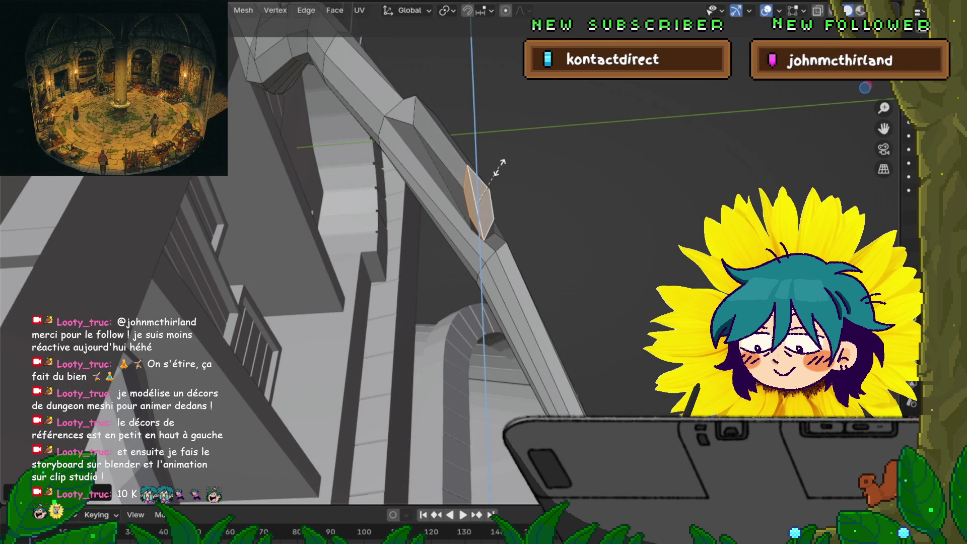
click(502, 192)
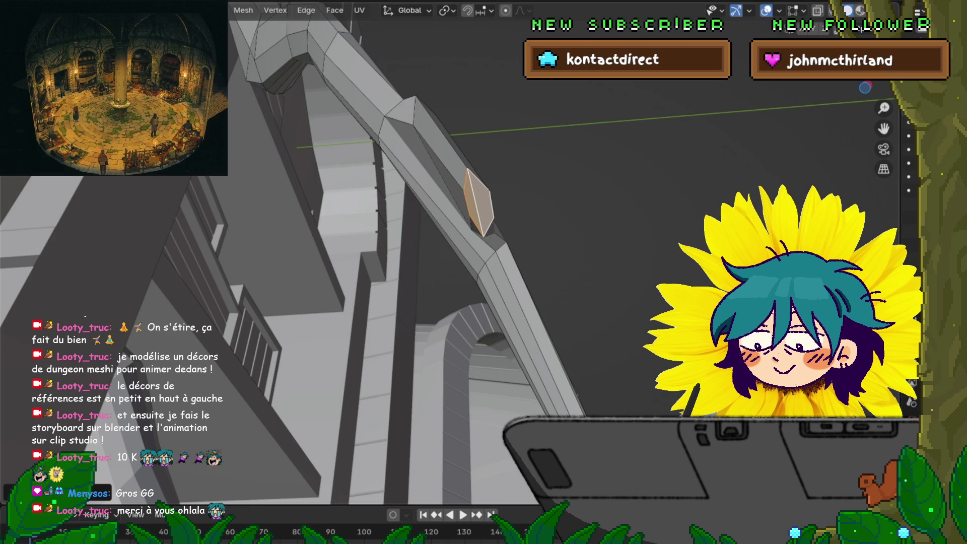
Orbit the view to inspect the new side branch over the stairs.
mouse_move(484, 272)
middle_down()
mouse_move(453, 249)
mouse_move(408, 281)
mouse_move(378, 257)
middle_up()
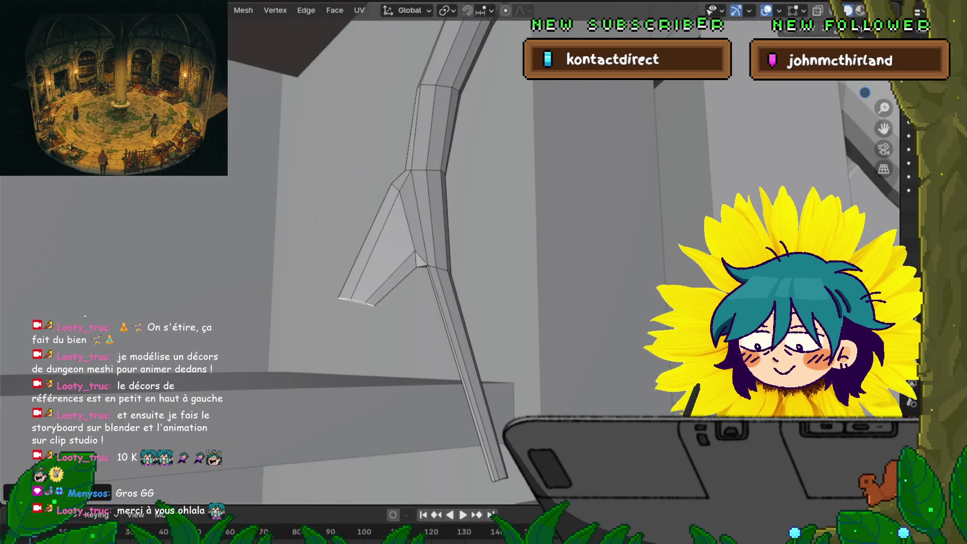